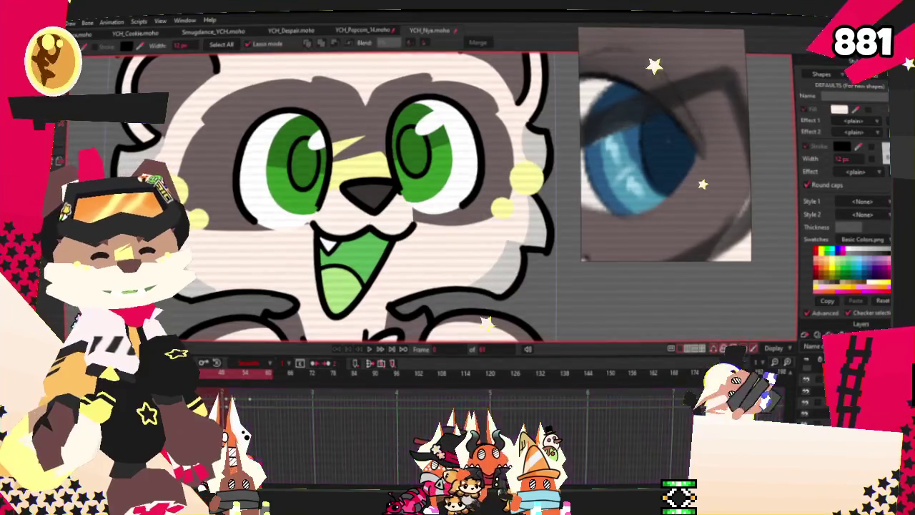
Step: Recolour the bear's green eye shapes to blue and the pupils to dark navy
scroll(321, 189, down, 2)
scroll(442, 182, up, 2)
click(442, 181)
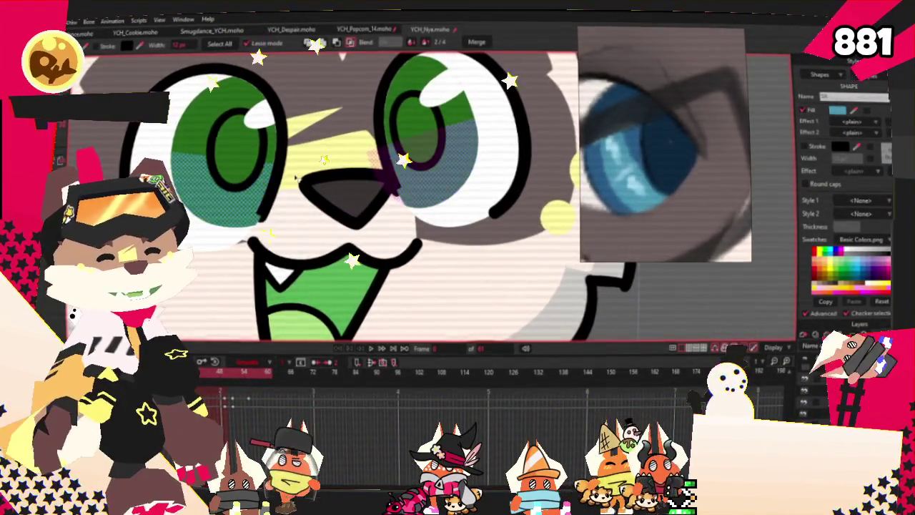
click(188, 135)
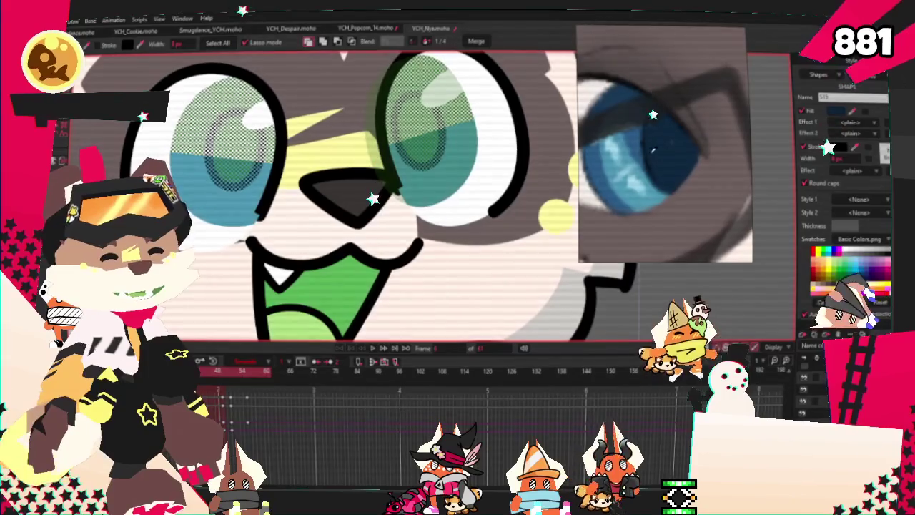
click(236, 107)
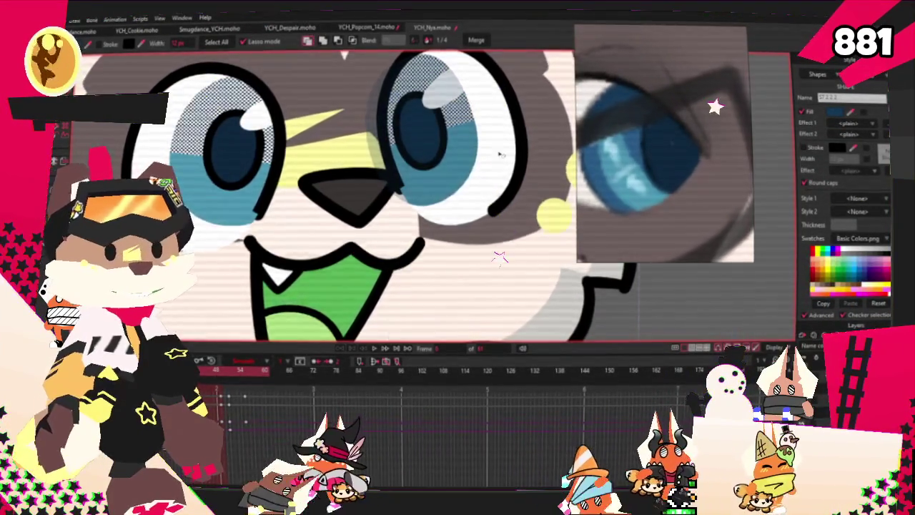
scroll(429, 158, down, 5)
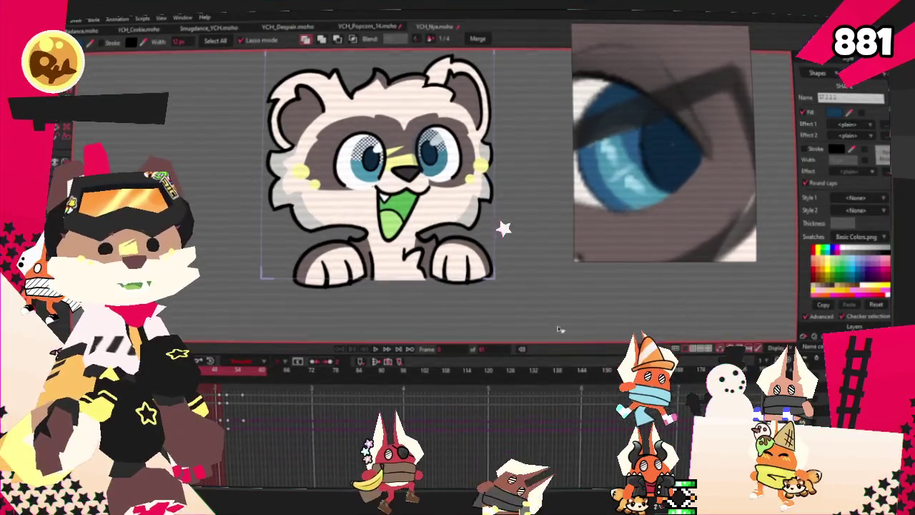
scroll(530, 275, down, 2)
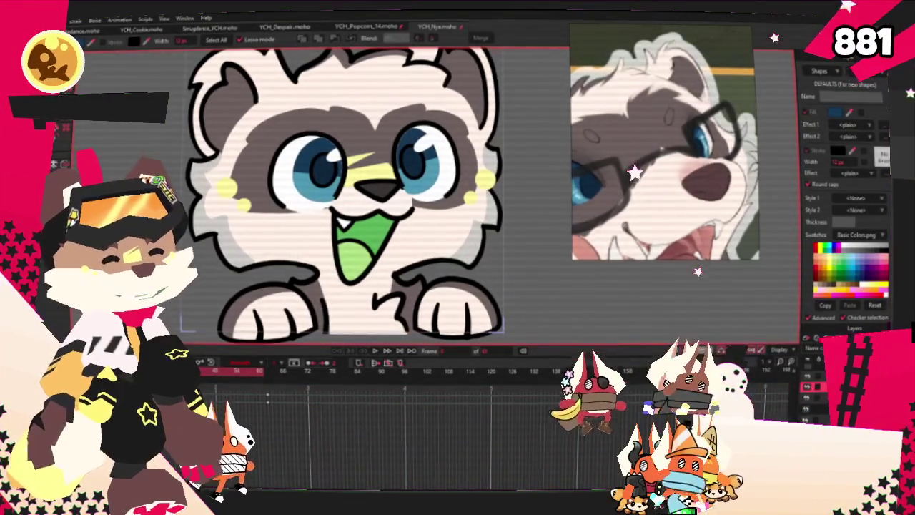
Step: Zoom into the reference and sample its mouth pink to fill the bear's green mouth
scroll(375, 250, up, 2)
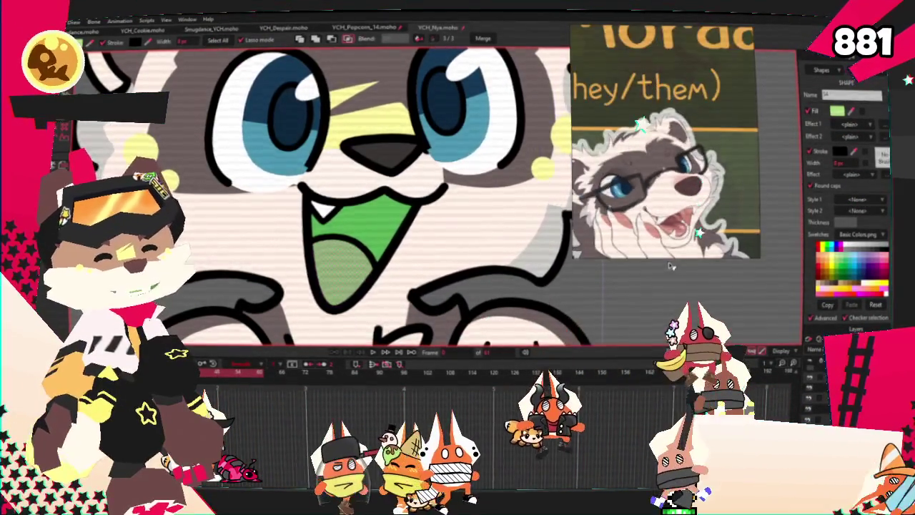
scroll(622, 204, up, 2)
scroll(633, 199, up, 2)
scroll(633, 199, up, 1)
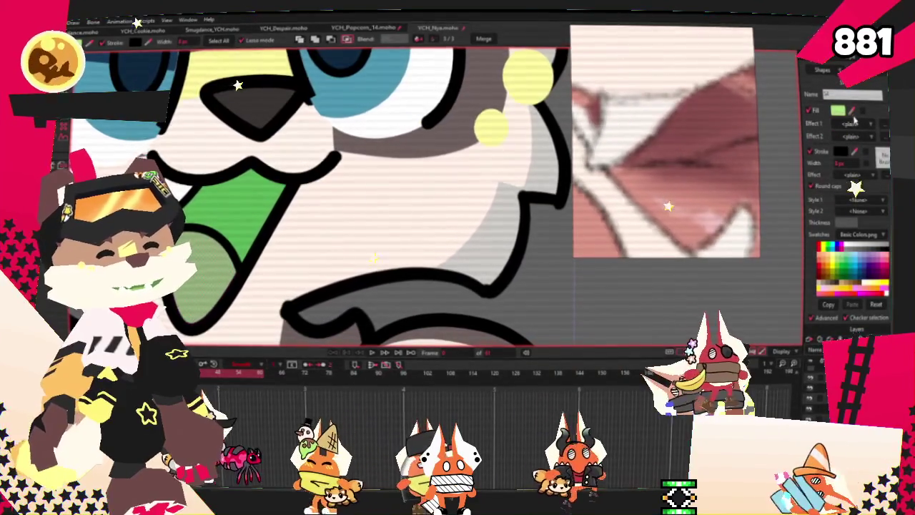
click(657, 191)
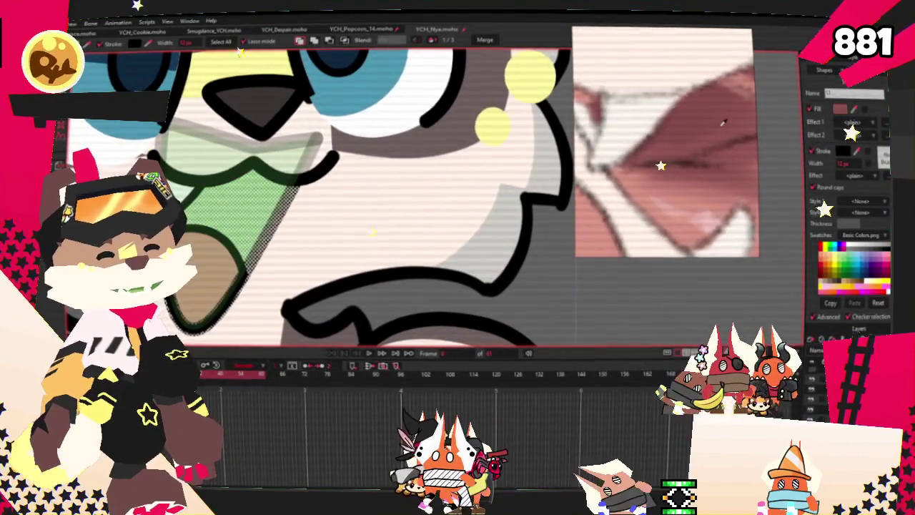
scroll(561, 261, down, 3)
scroll(665, 143, down, 1)
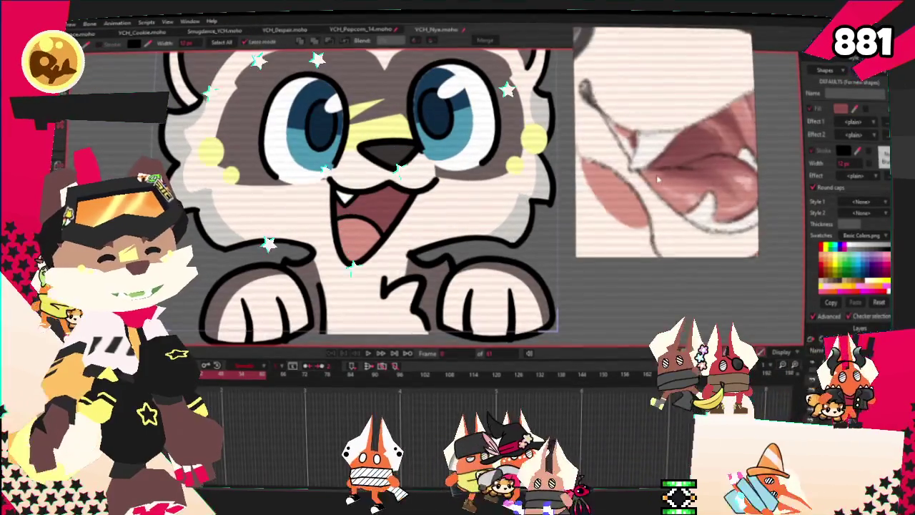
scroll(665, 143, down, 2)
scroll(665, 143, down, 2)
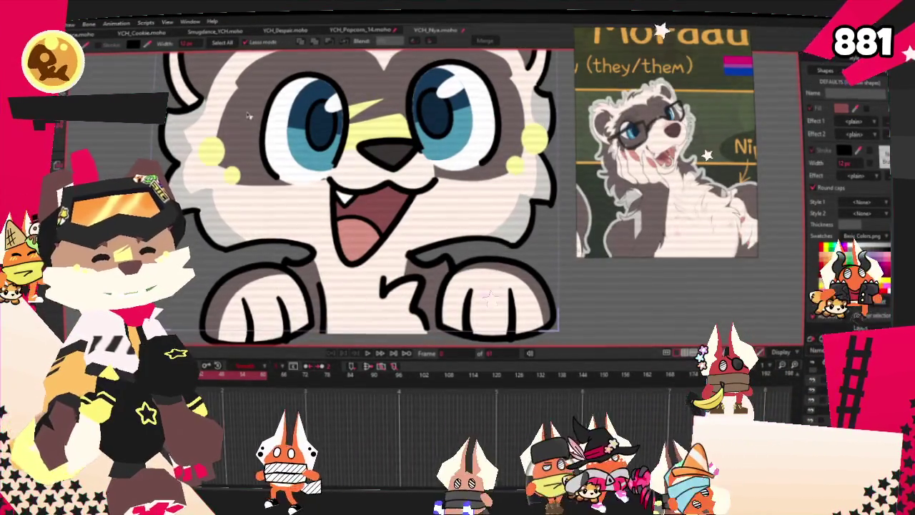
Step: Select all of the muzzle shape's points and switch to Transform Points
scroll(652, 109, up, 1)
scroll(651, 109, up, 3)
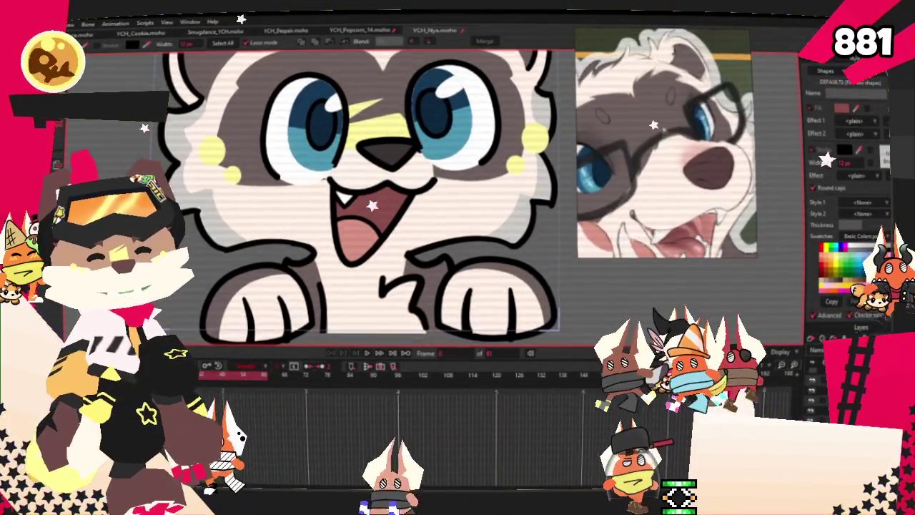
key(g)
scroll(417, 106, up, 2)
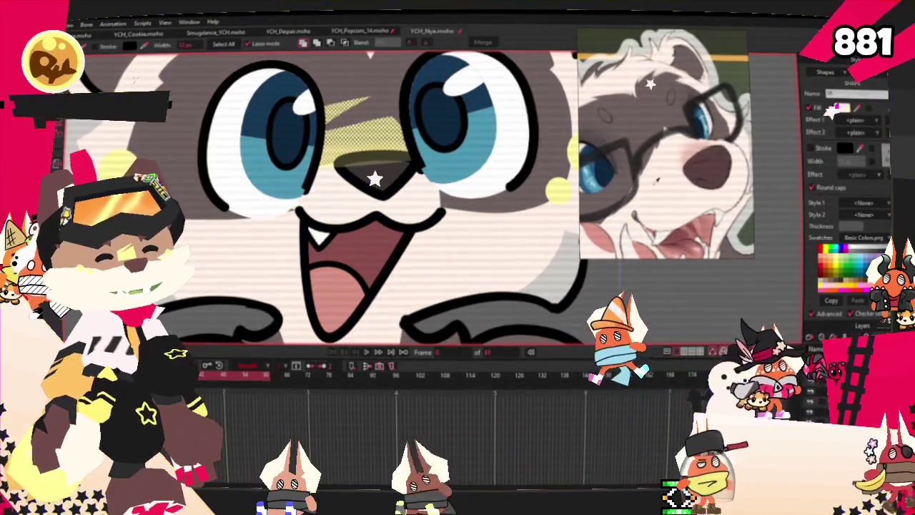
key(ctrl+a)
key(t)
scroll(331, 129, up, 2)
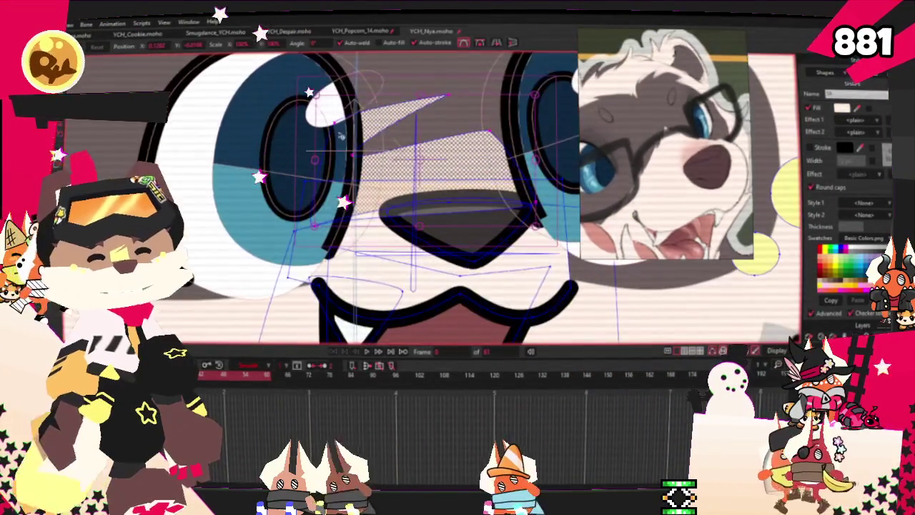
Step: Select only the muzzle's top peak point and delete it
click(427, 136)
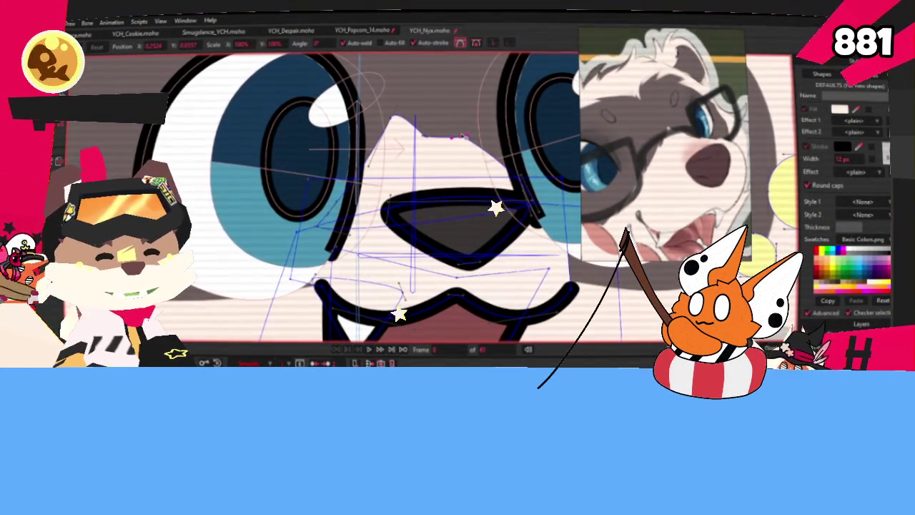
scroll(358, 127, down, 3)
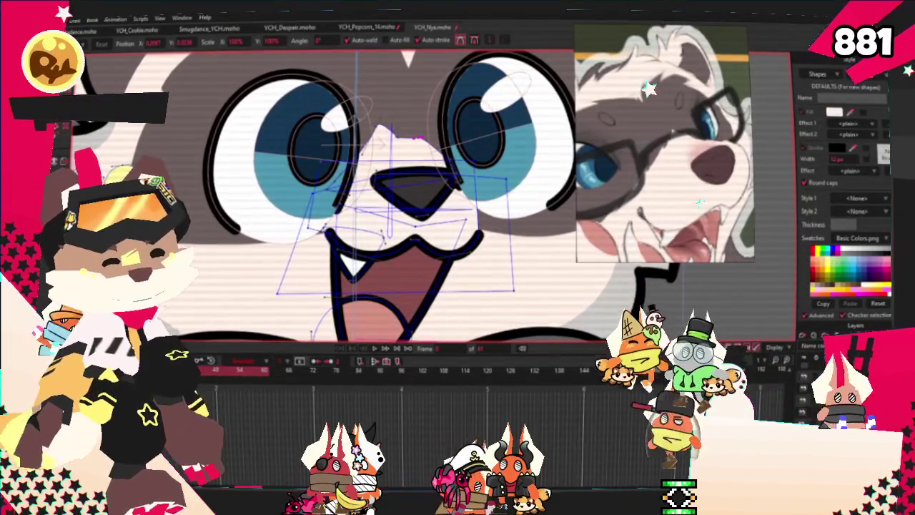
scroll(376, 275, up, 5)
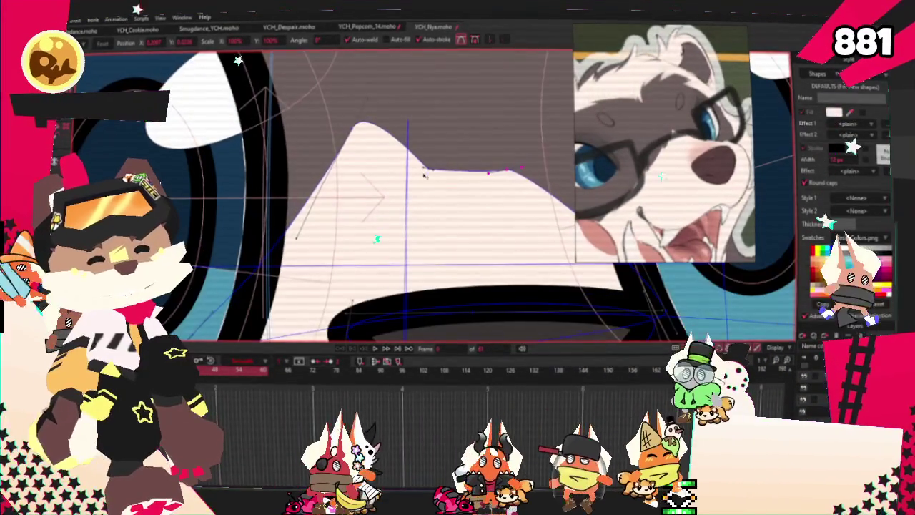
key(Delete)
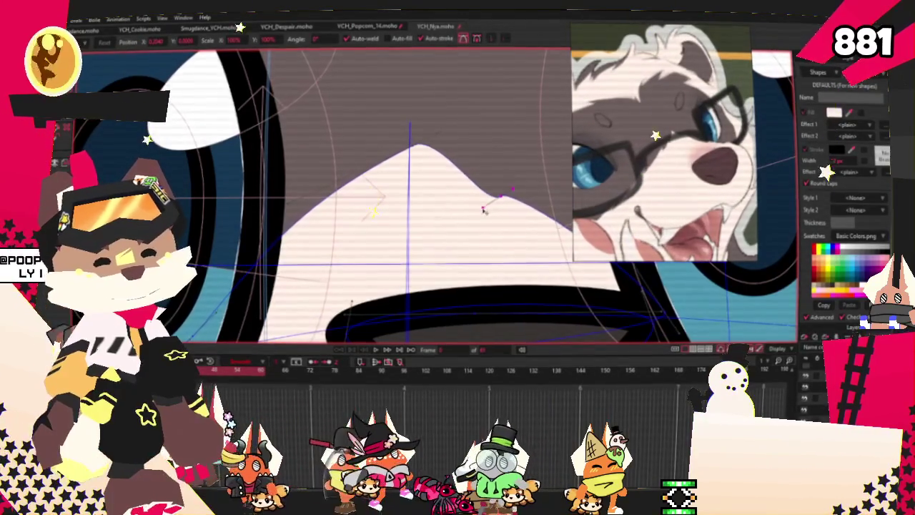
scroll(427, 146, down, 3)
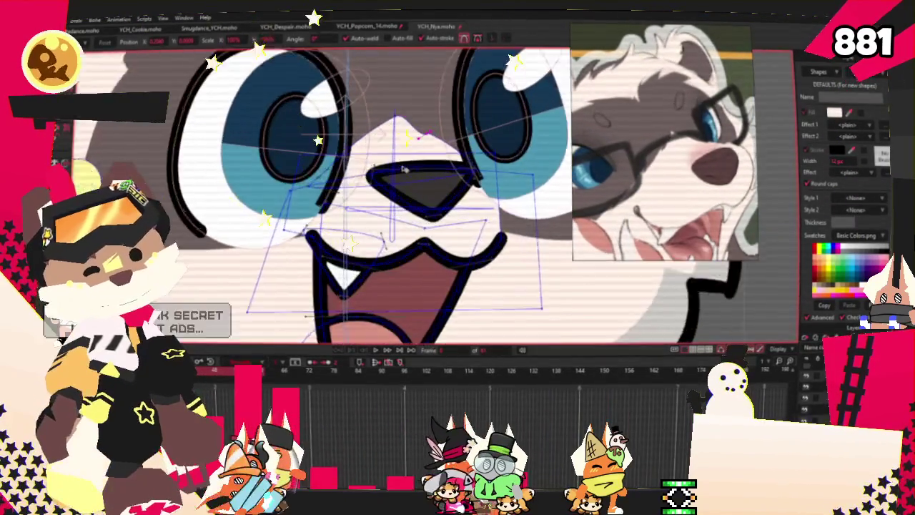
scroll(320, 179, up, 2)
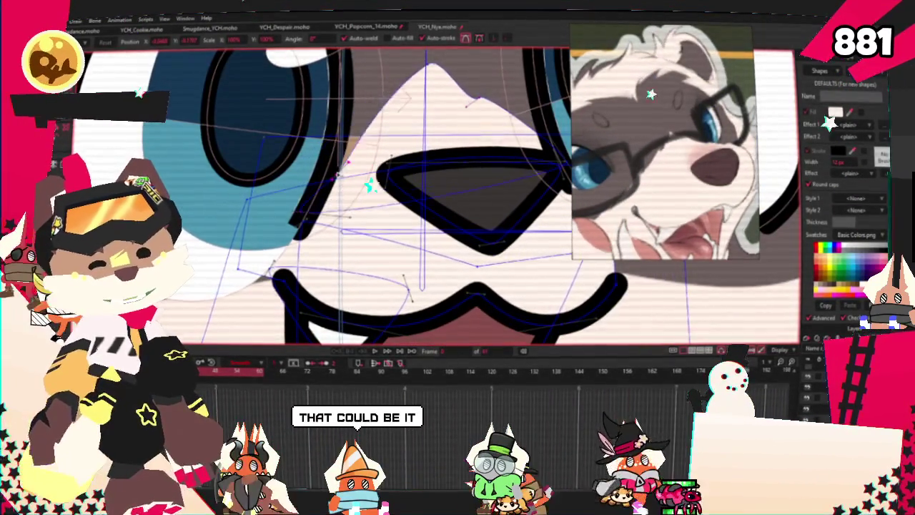
scroll(373, 264, down, 2)
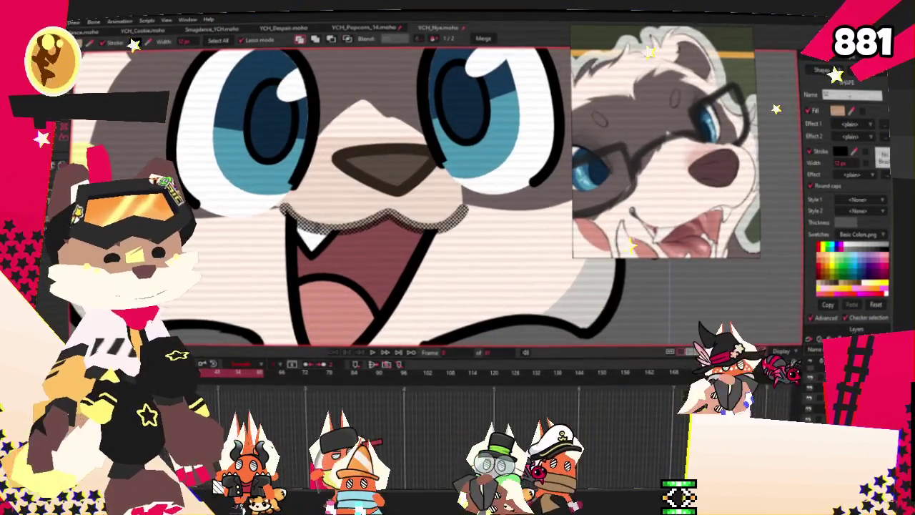
Step: Switch to Transform Points, jump to a later frame and play back the face animation
scroll(540, 238, down, 3)
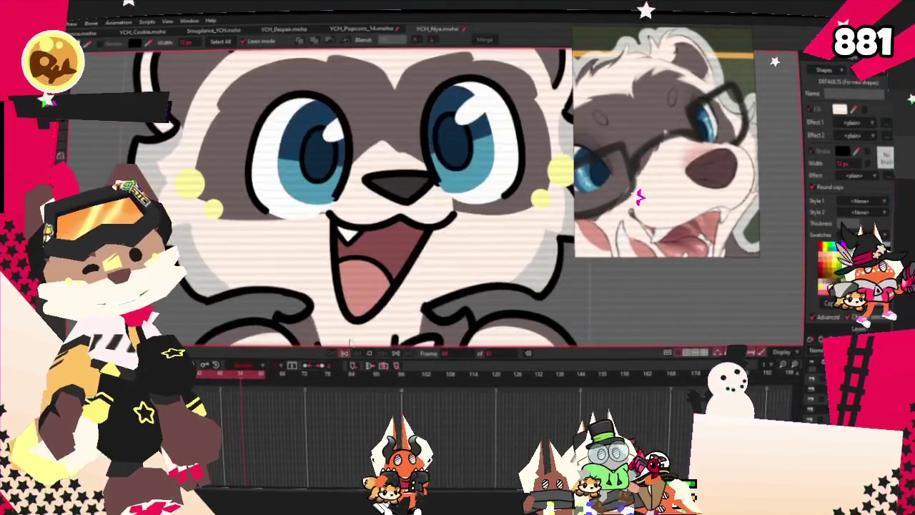
key(space)
scroll(370, 212, up, 2)
scroll(357, 203, up, 3)
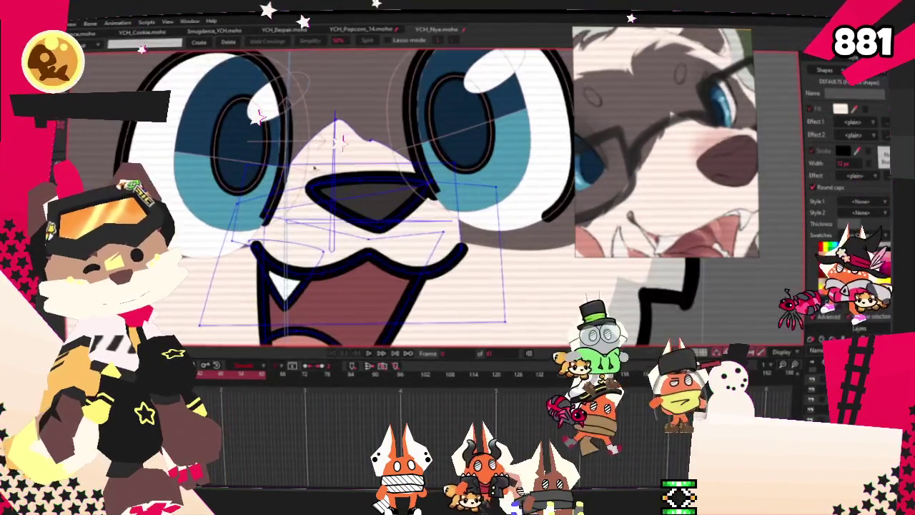
scroll(315, 190, up, 2)
scroll(449, 229, down, 2)
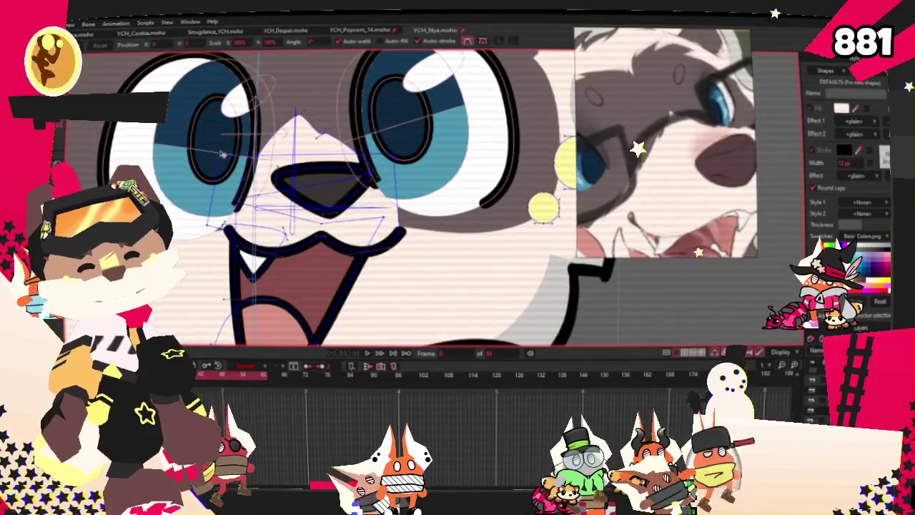
scroll(223, 157, up, 2)
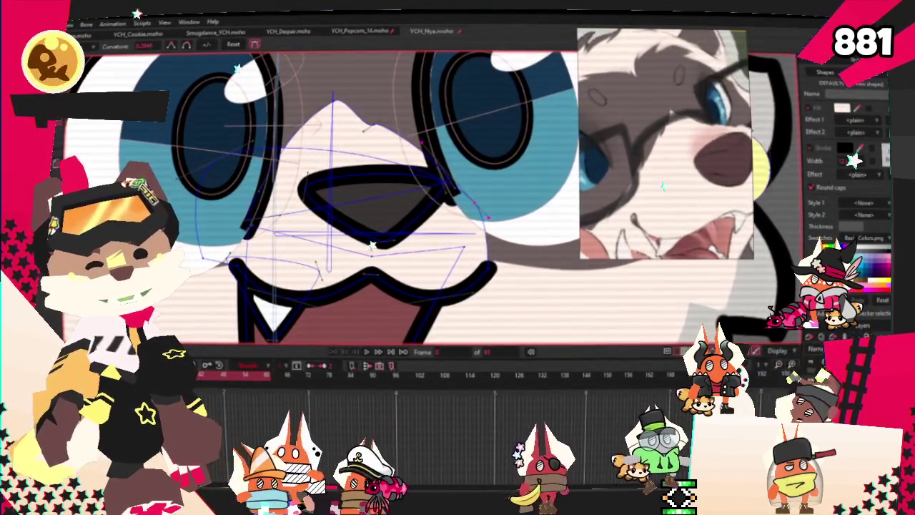
scroll(221, 175, up, 2)
key(t)
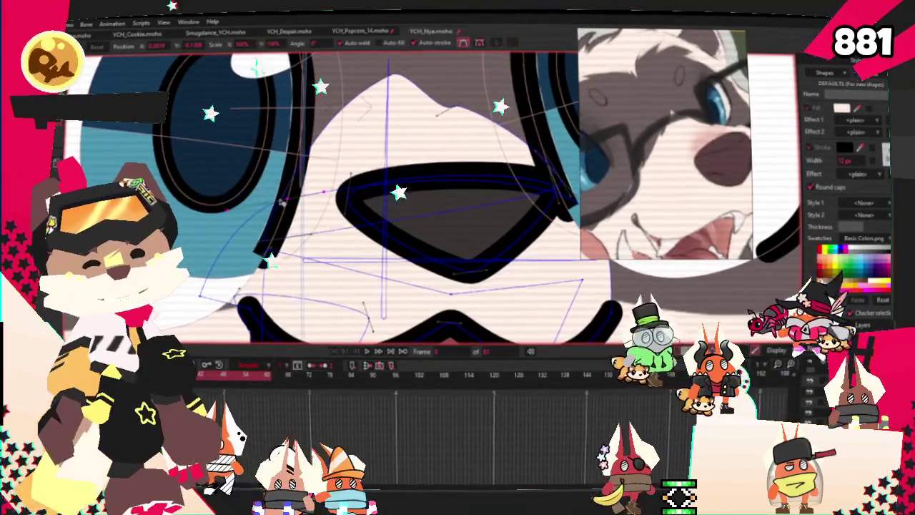
scroll(400, 193, down, 3)
scroll(400, 193, up, 3)
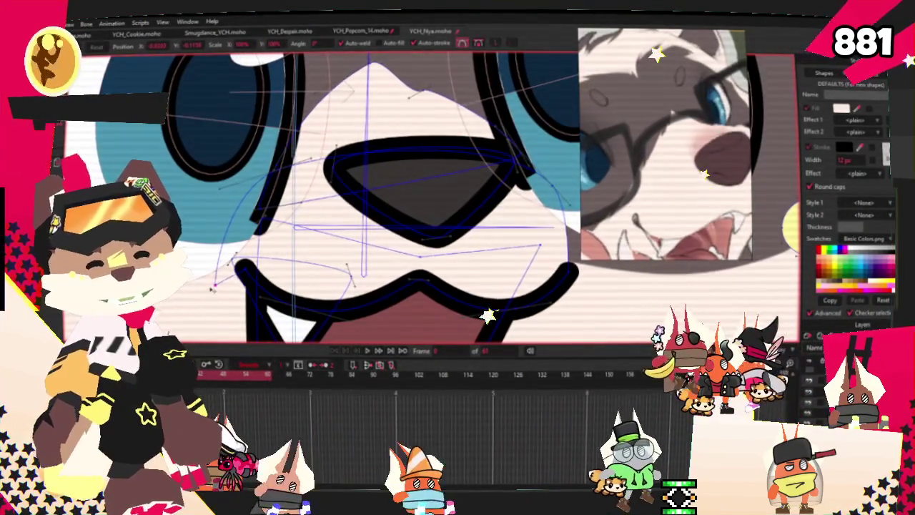
scroll(322, 214, down, 3)
scroll(322, 215, up, 2)
scroll(322, 214, down, 2)
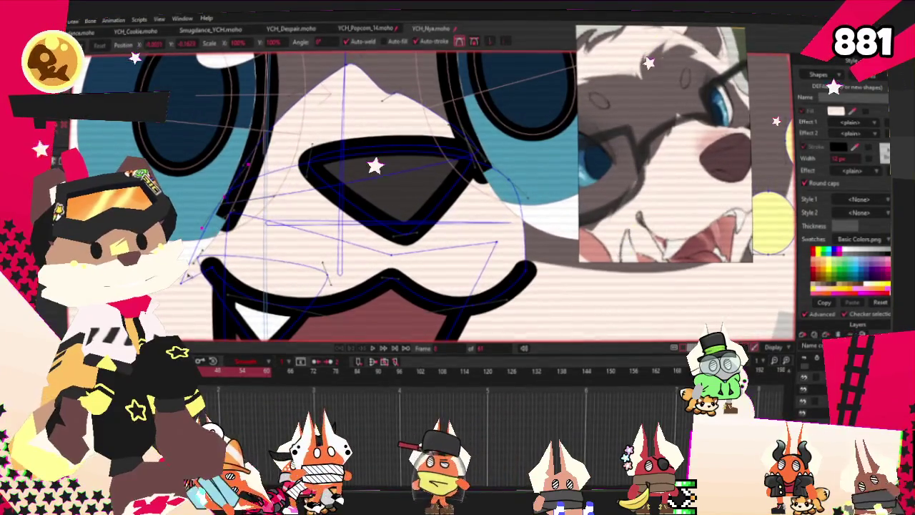
click(412, 410)
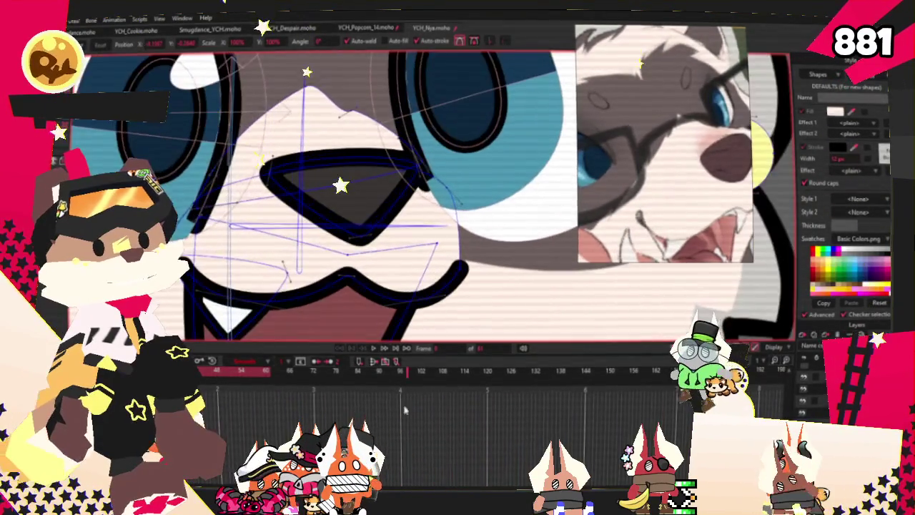
click(374, 350)
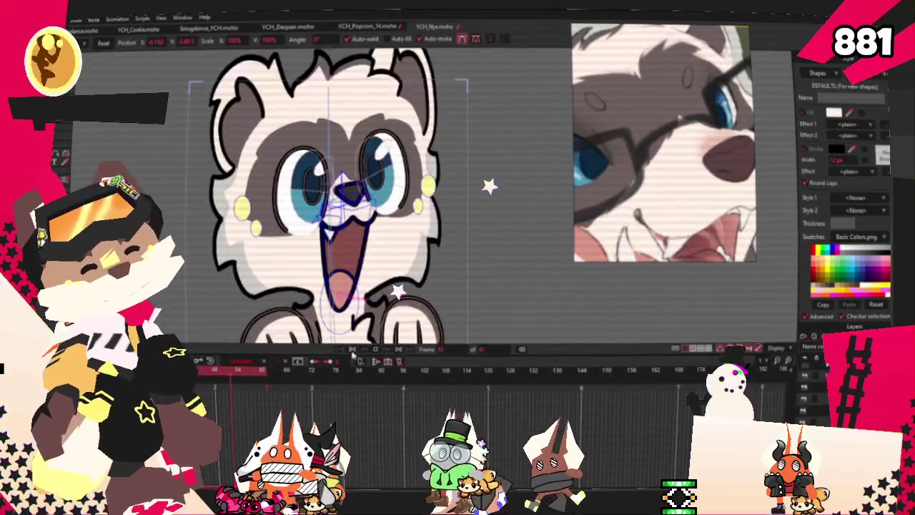
Step: Select the bear's nose shape as a whole shape
key(g)
click(339, 233)
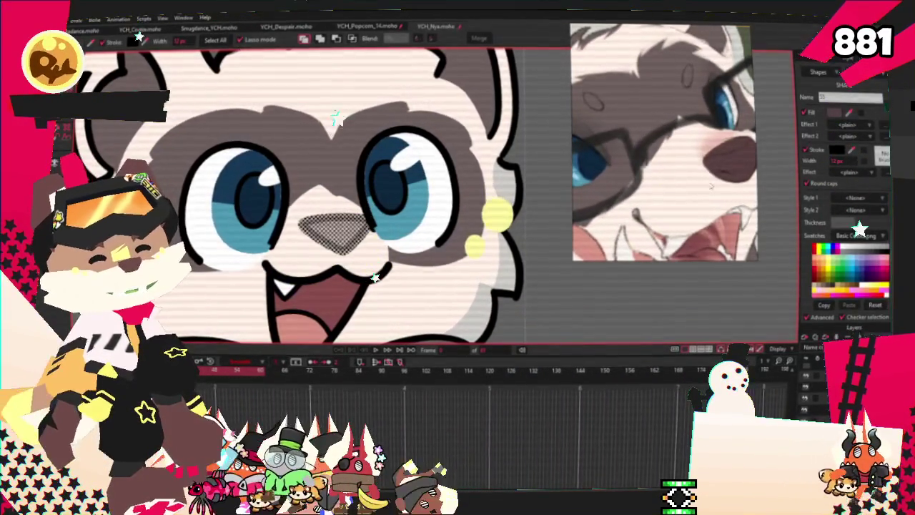
scroll(502, 252, down, 3)
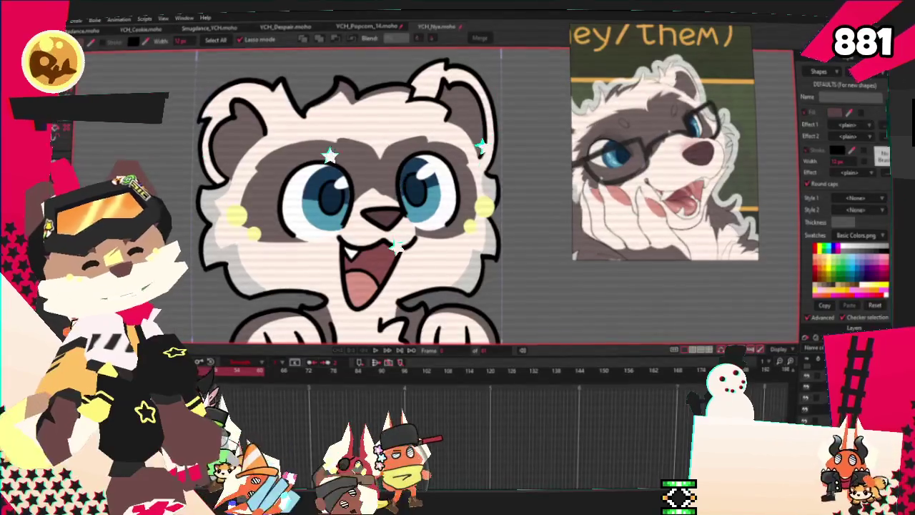
scroll(327, 283, up, 2)
scroll(327, 283, up, 2)
scroll(327, 282, up, 2)
scroll(327, 283, down, 3)
scroll(364, 254, up, 2)
scroll(414, 264, down, 1)
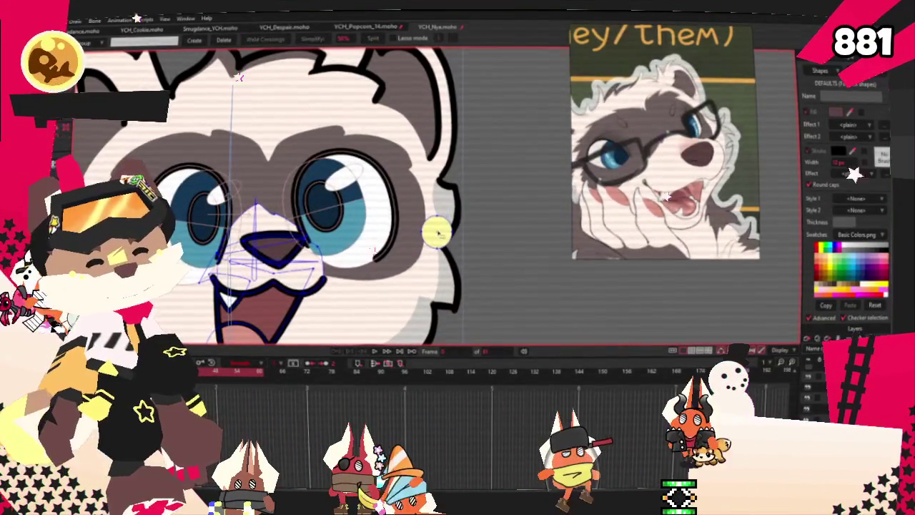
scroll(475, 233, down, 2)
scroll(304, 214, up, 1)
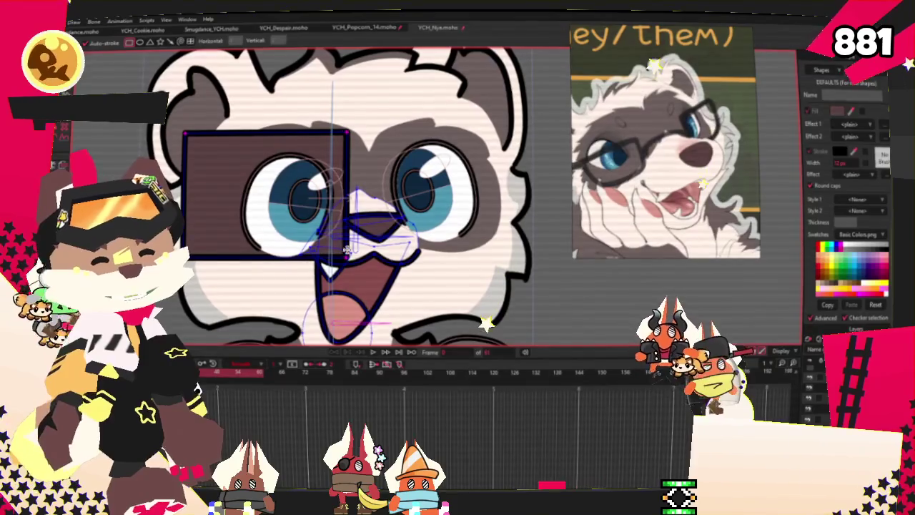
Step: Undo the dark rectangle over the left eye and clear the selection
key(u)
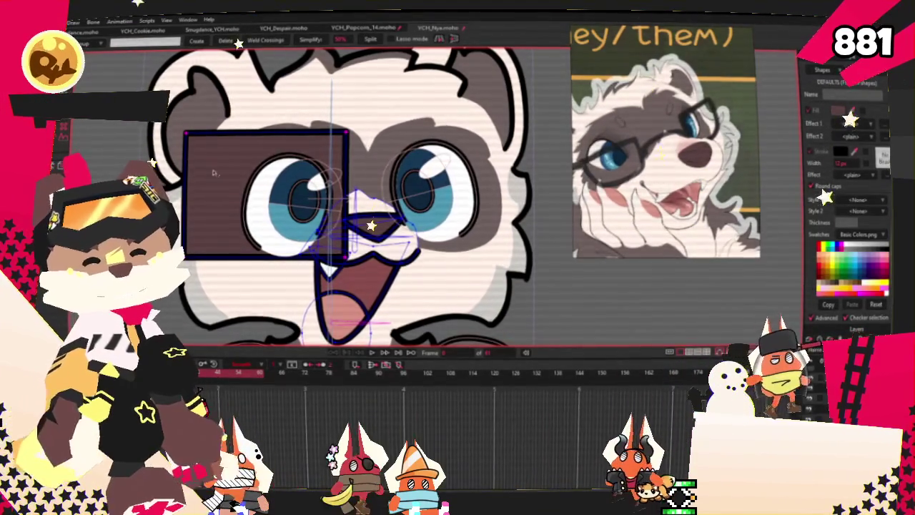
key(ctrl+z)
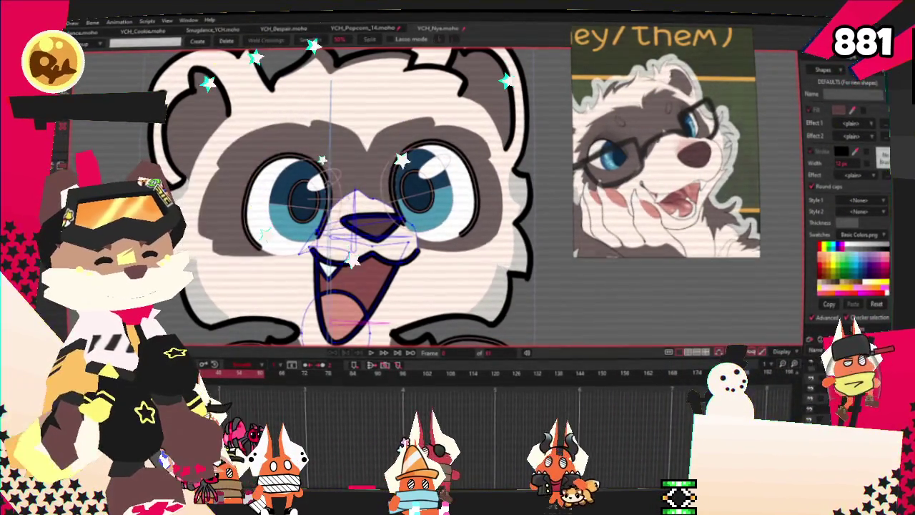
click(503, 236)
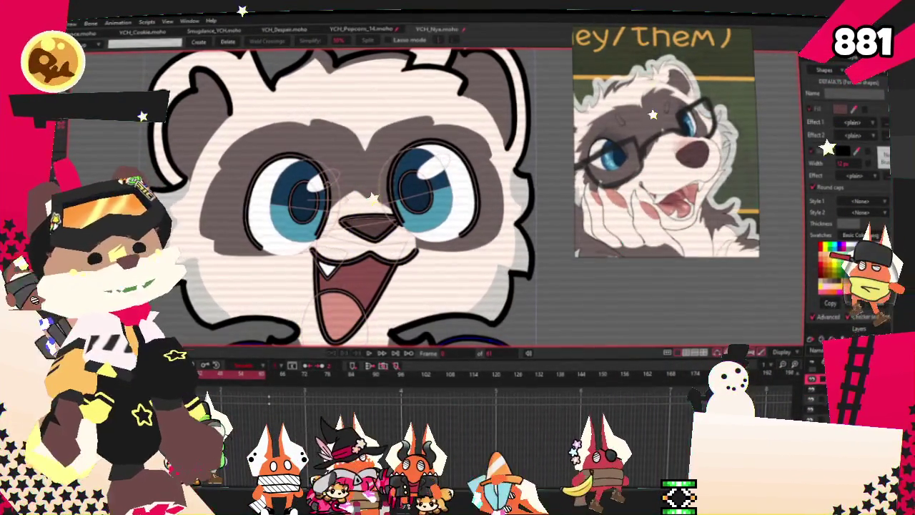
Step: Toggle the bone tool, hide the bone guides, and switch to drawing shapes
key(z)
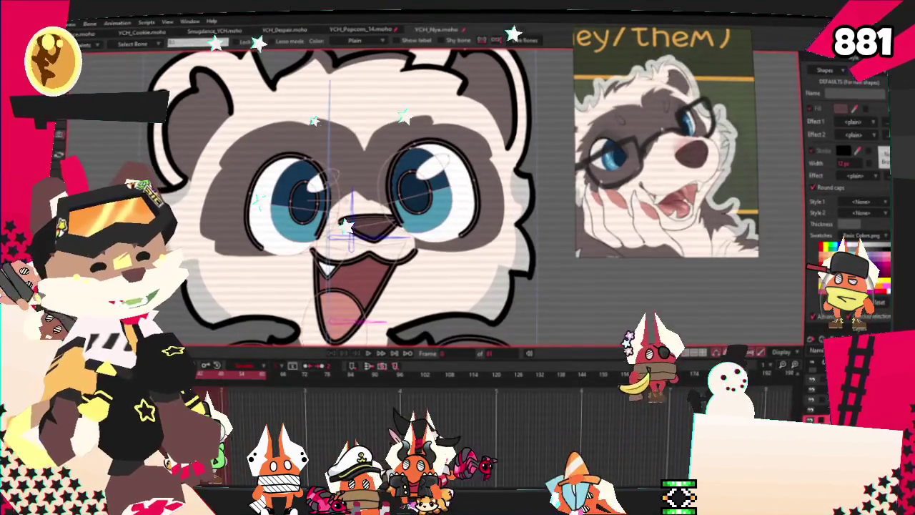
key(Escape)
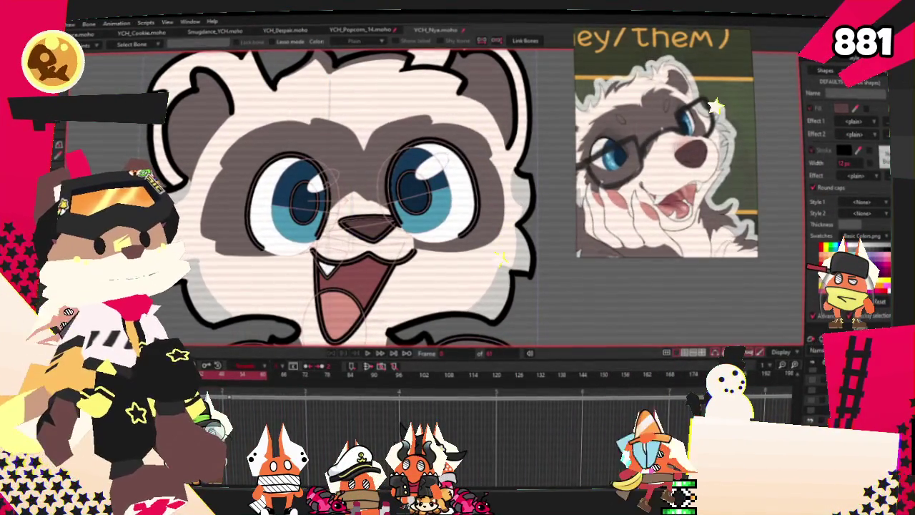
key(Escape)
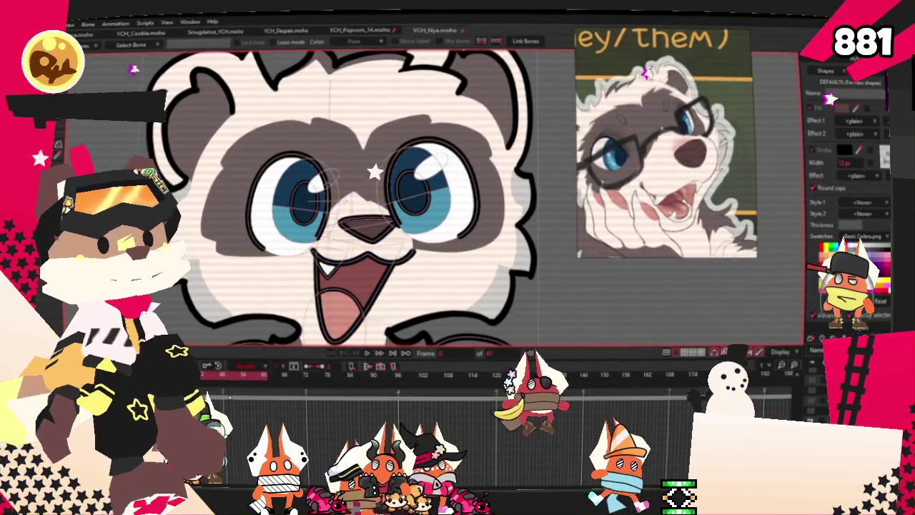
key(r)
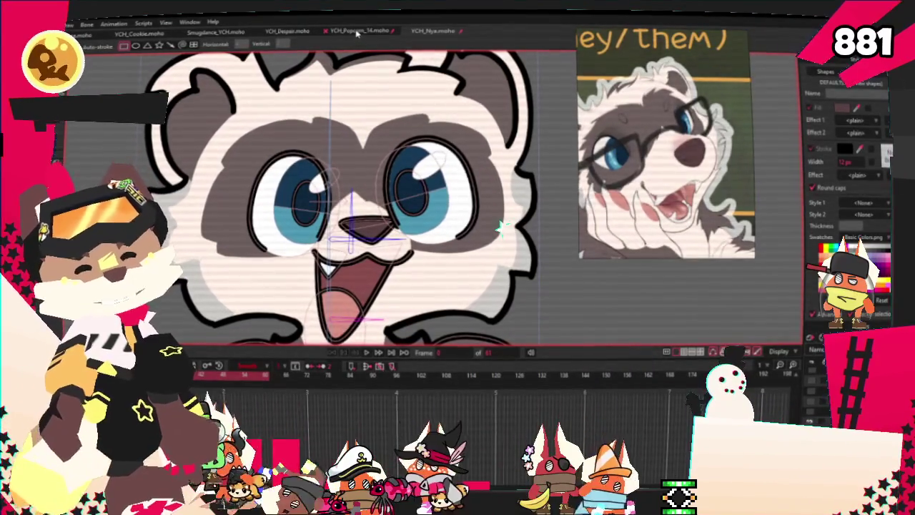
scroll(329, 63, down, 5)
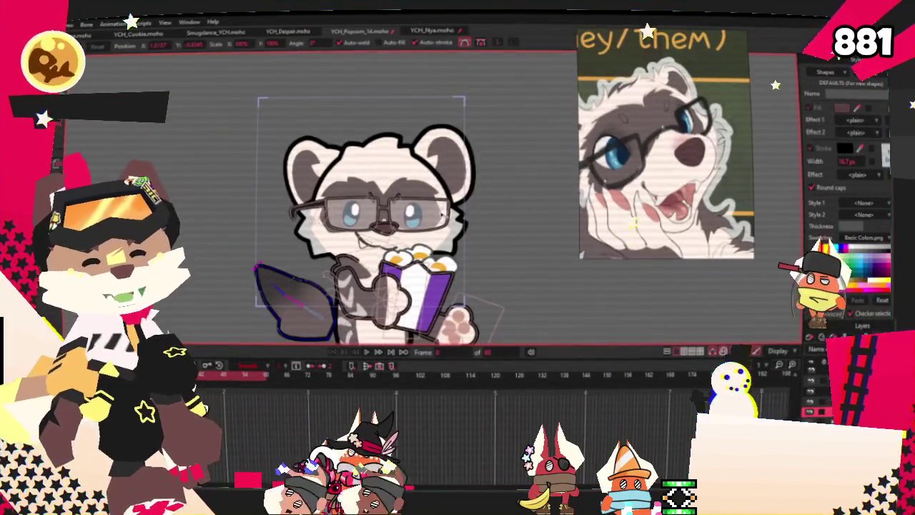
Step: Copy the popcorn bear's glasses layer into YCH_Nya.moho and place it over the eyes
scroll(236, 98, up, 5)
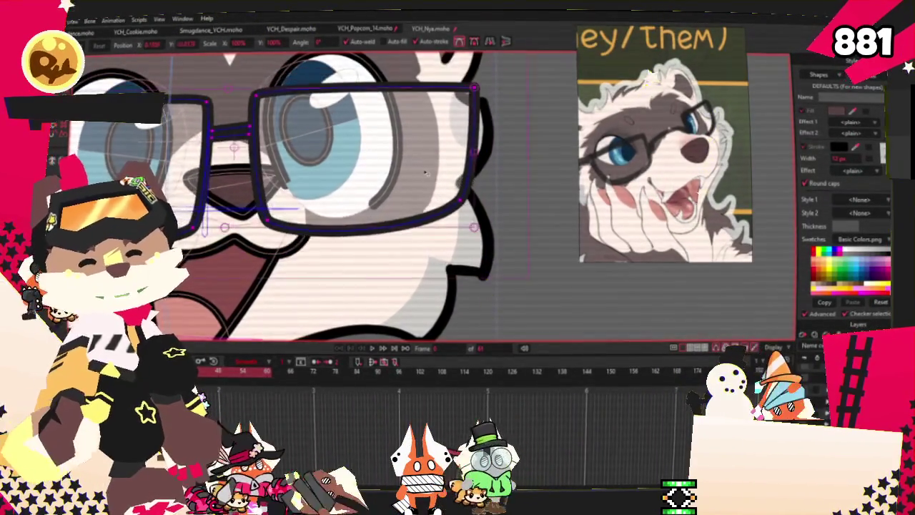
scroll(292, 129, up, 2)
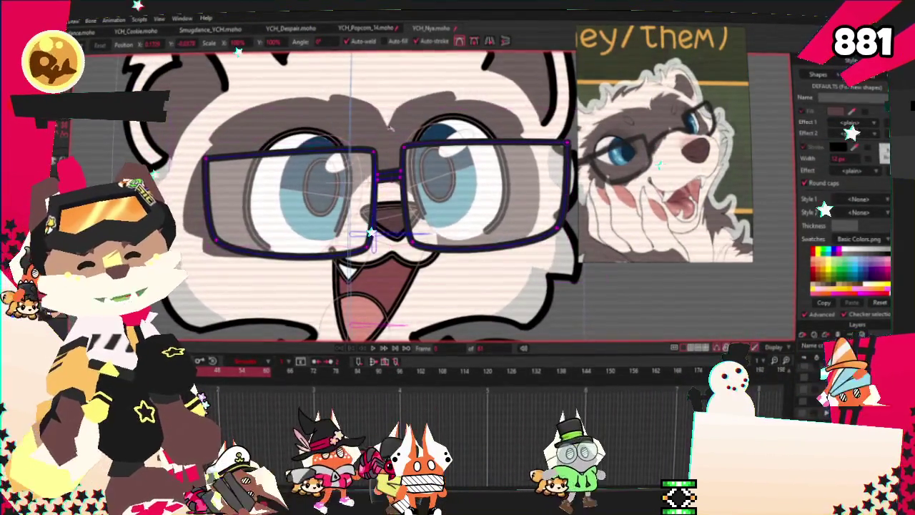
Step: Adjust the glasses points over the eyes and move the nose shape above the glasses
scroll(406, 131, down, 2)
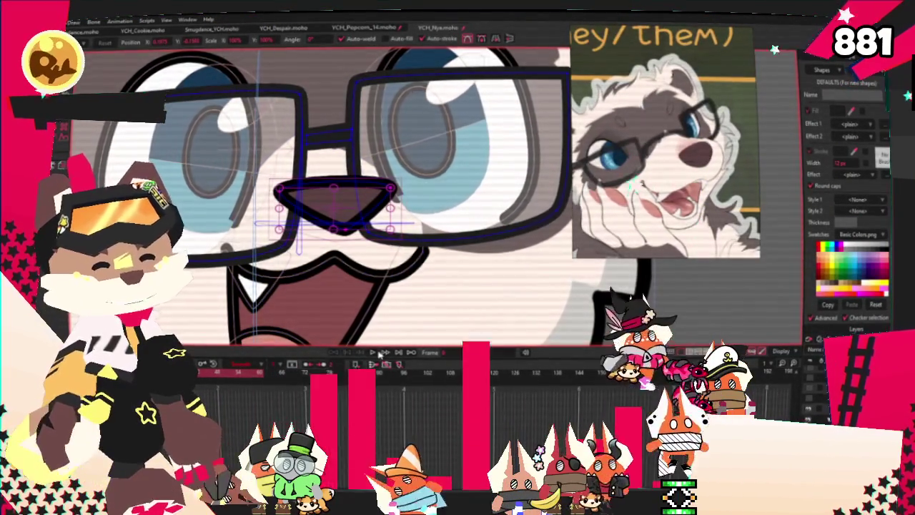
scroll(383, 208, down, 8)
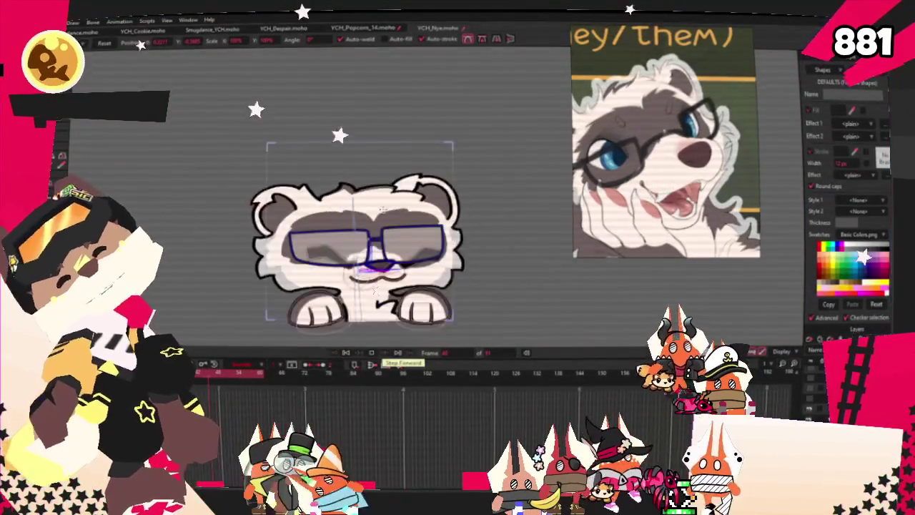
scroll(383, 208, up, 5)
scroll(399, 263, down, 6)
scroll(399, 263, up, 5)
scroll(399, 263, down, 2)
scroll(399, 263, up, 3)
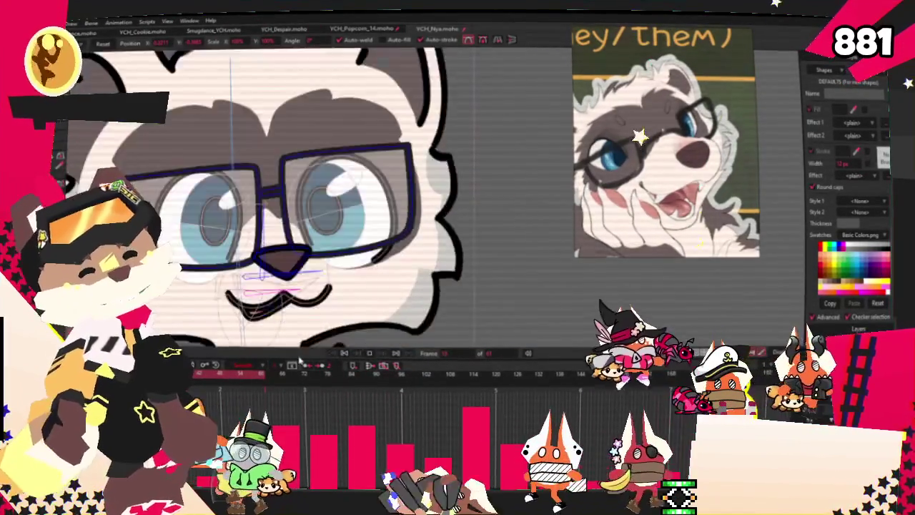
scroll(372, 262, down, 4)
scroll(372, 262, up, 5)
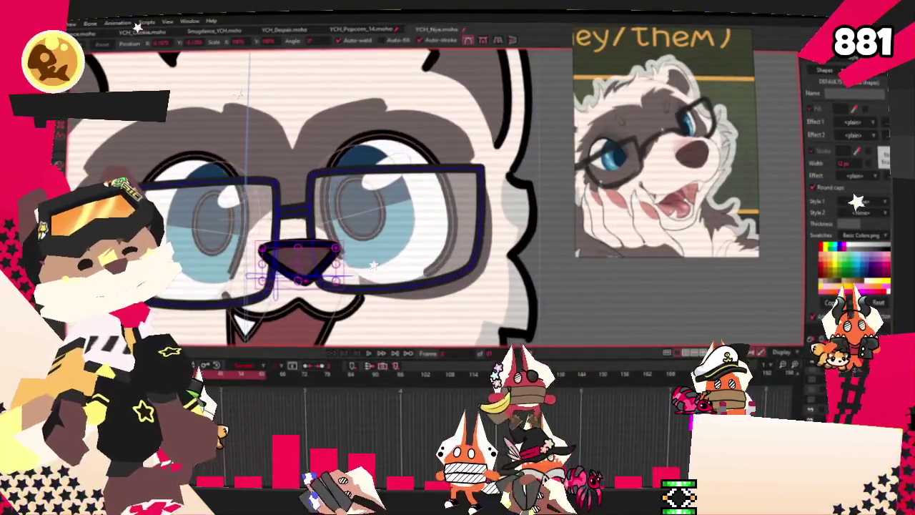
key(g)
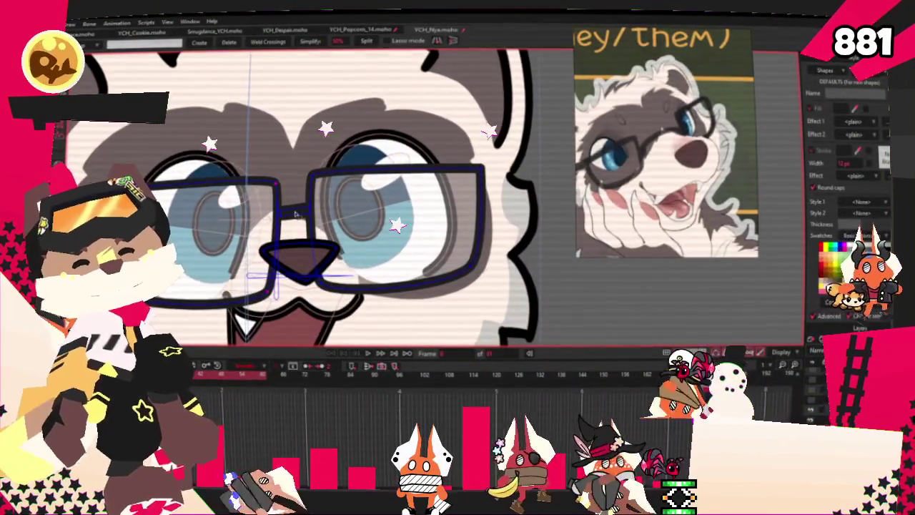
key(t)
drag(259, 189, 259, 211)
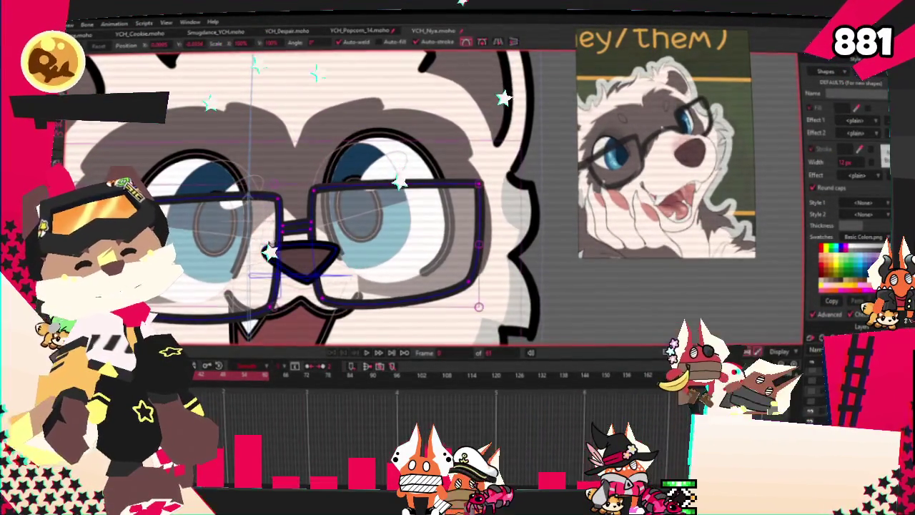
scroll(260, 243, up, 2)
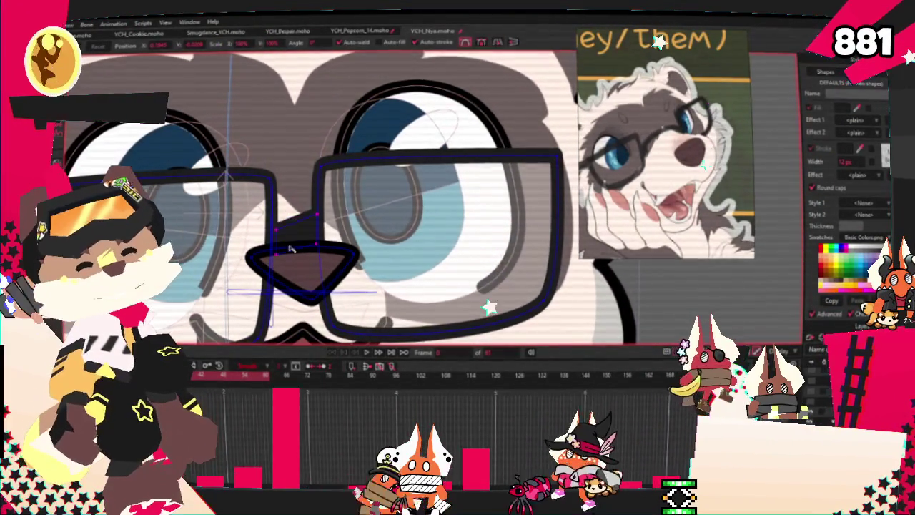
scroll(297, 239, up, 2)
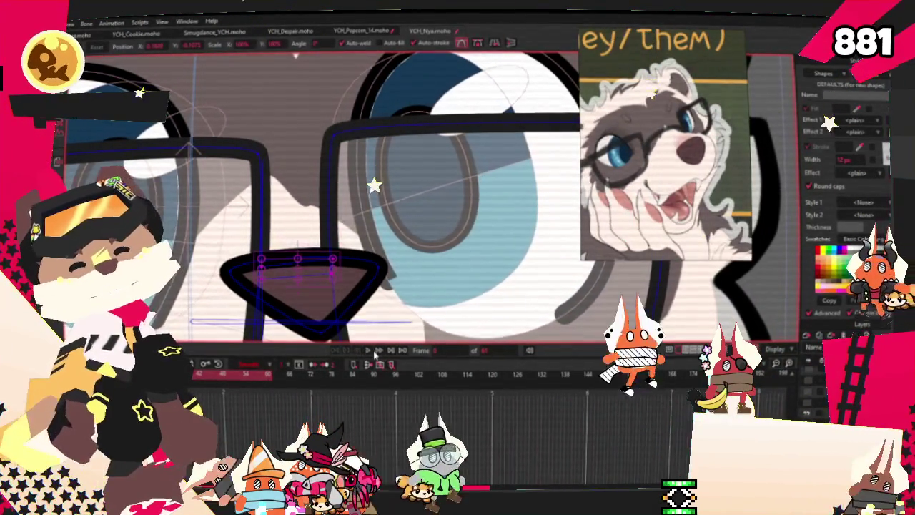
scroll(372, 264, down, 3)
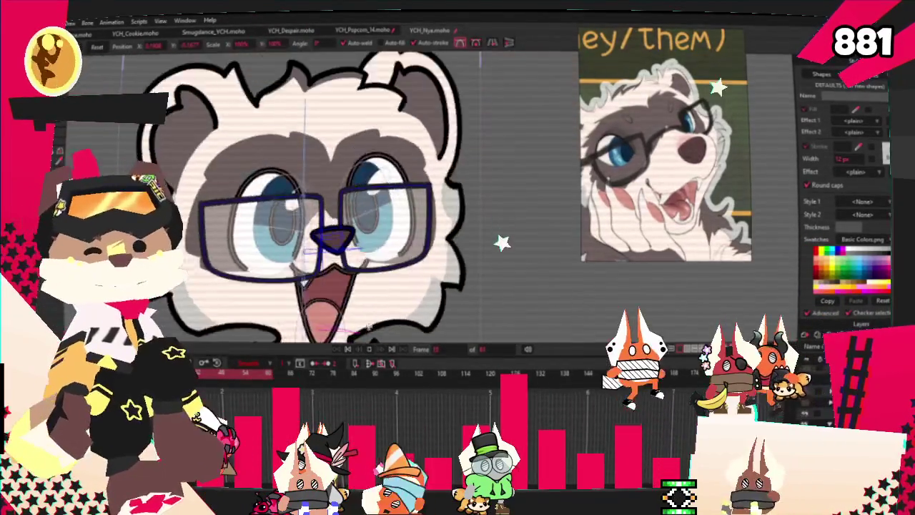
key(z)
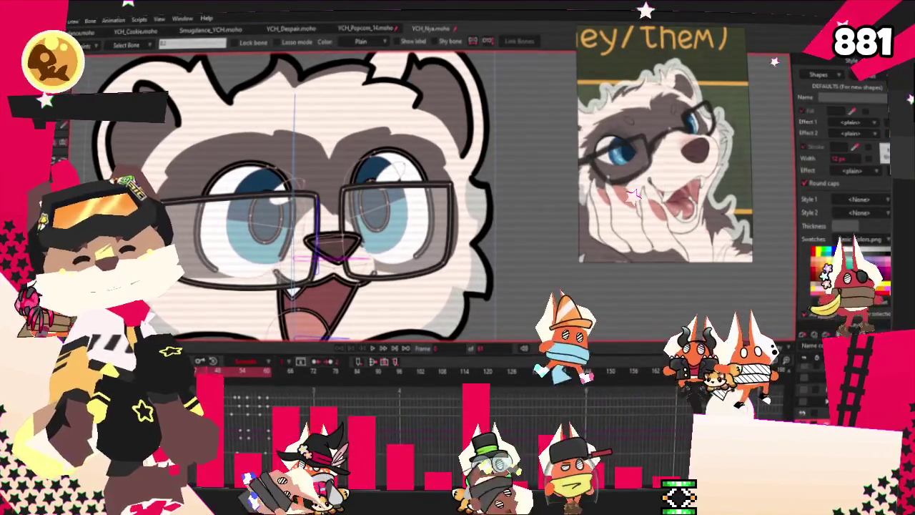
key(t)
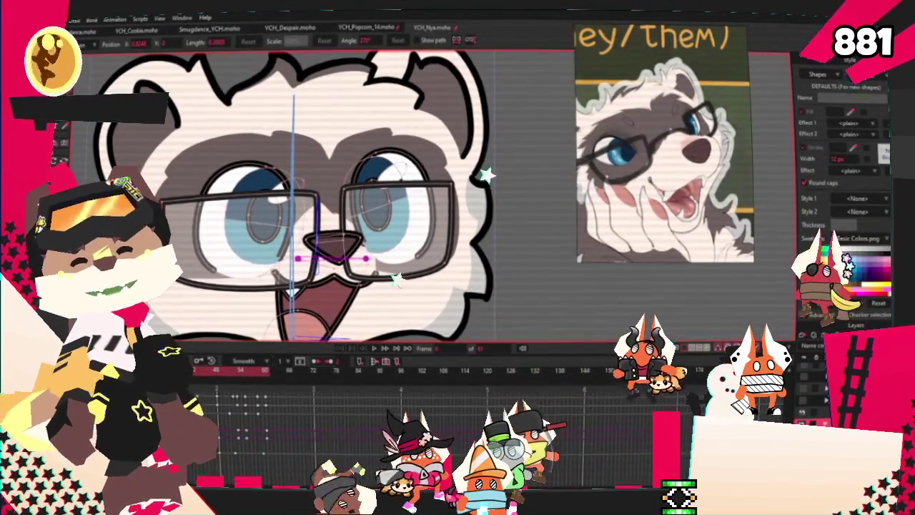
click(218, 372)
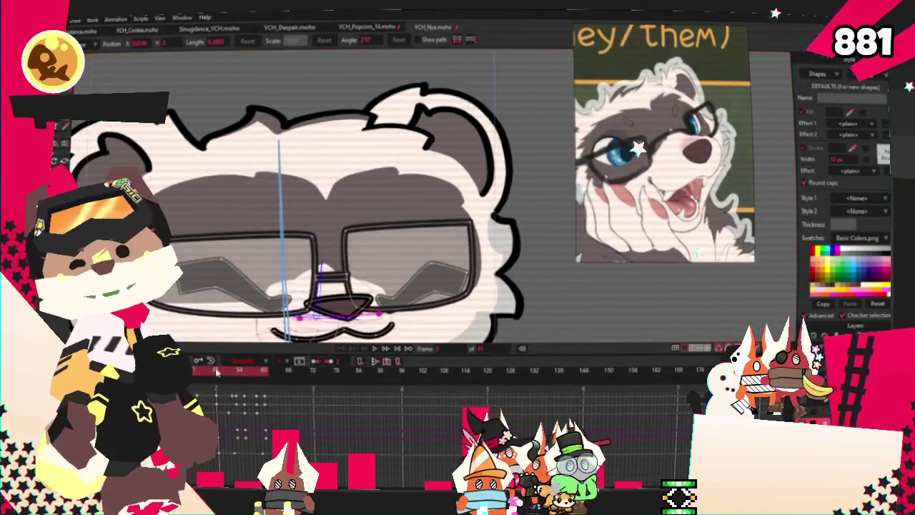
click(373, 349)
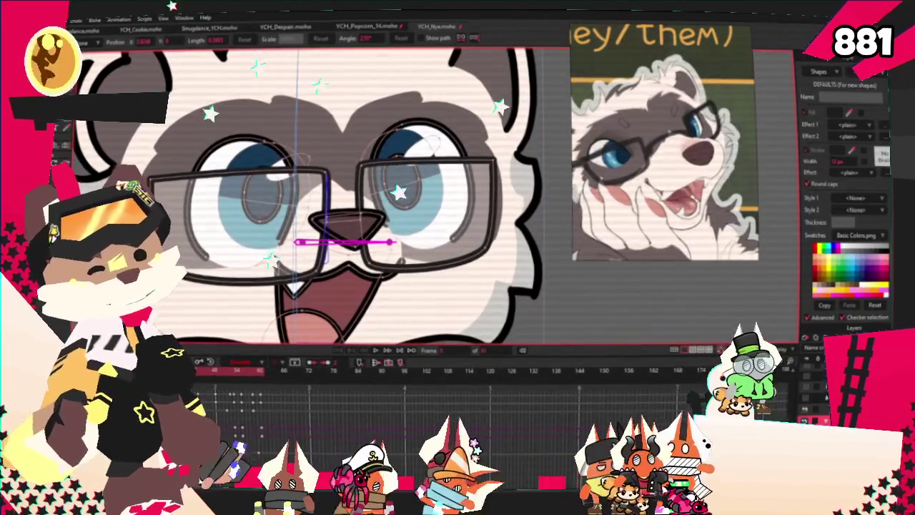
key(g)
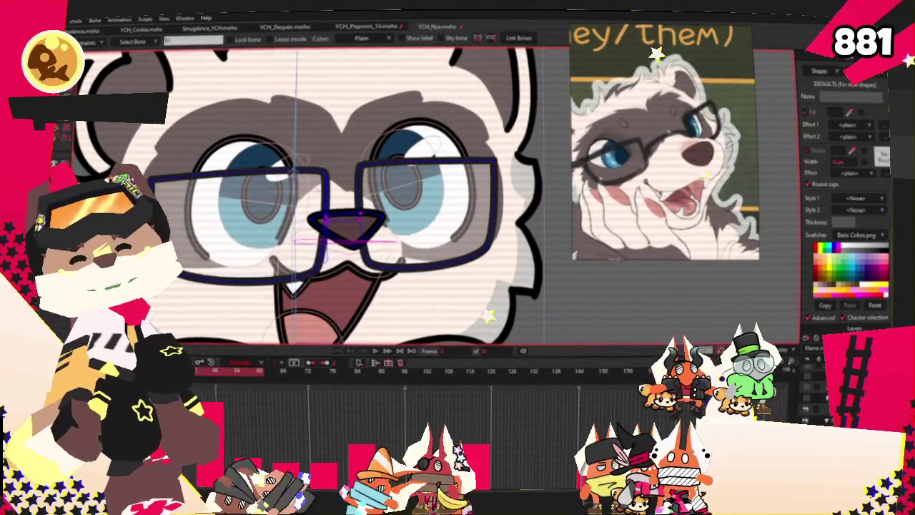
key(f)
click(479, 208)
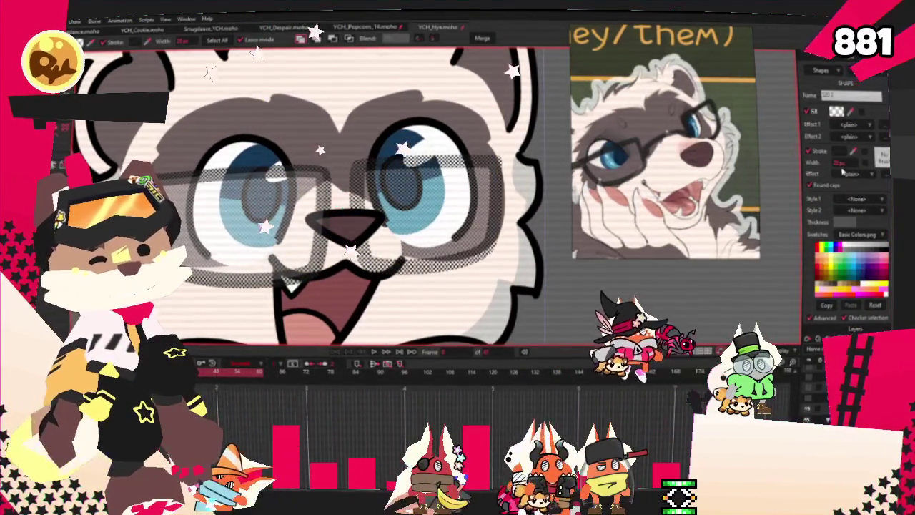
scroll(573, 266, down, 3)
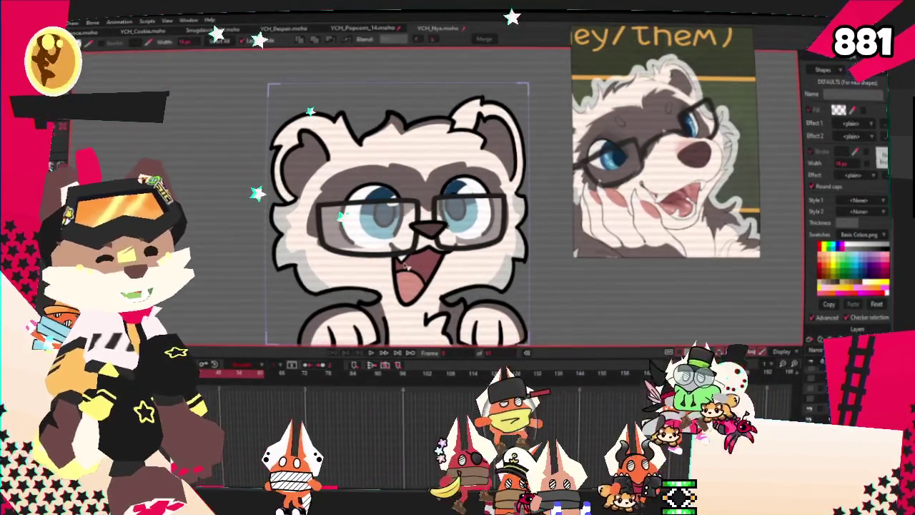
scroll(442, 233, up, 3)
scroll(442, 233, down, 4)
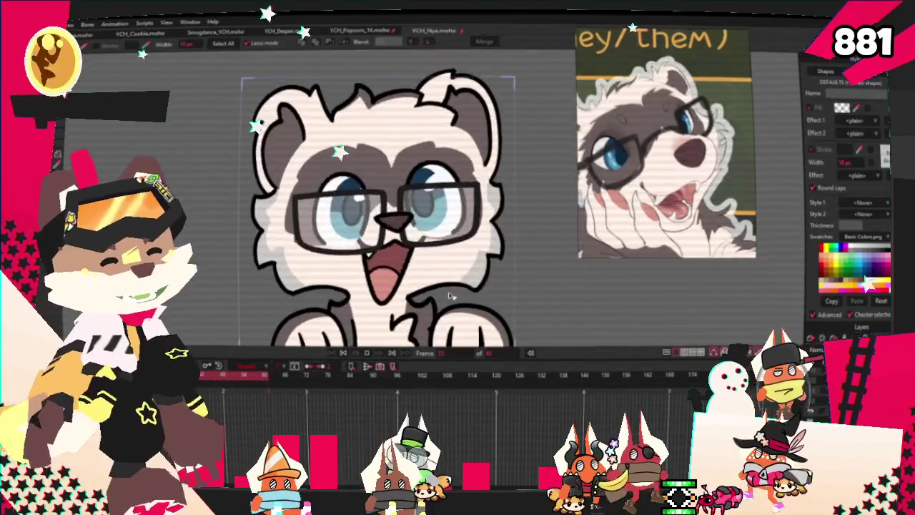
click(343, 352)
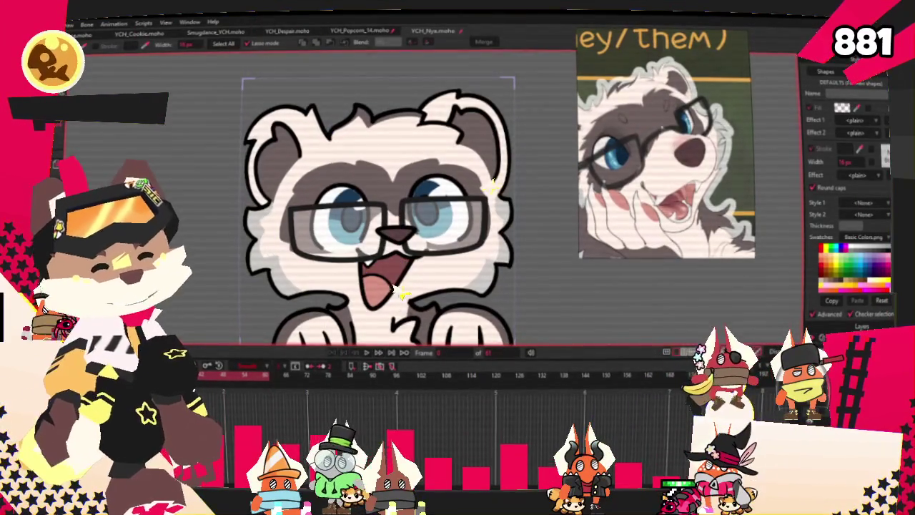
scroll(493, 318, up, 3)
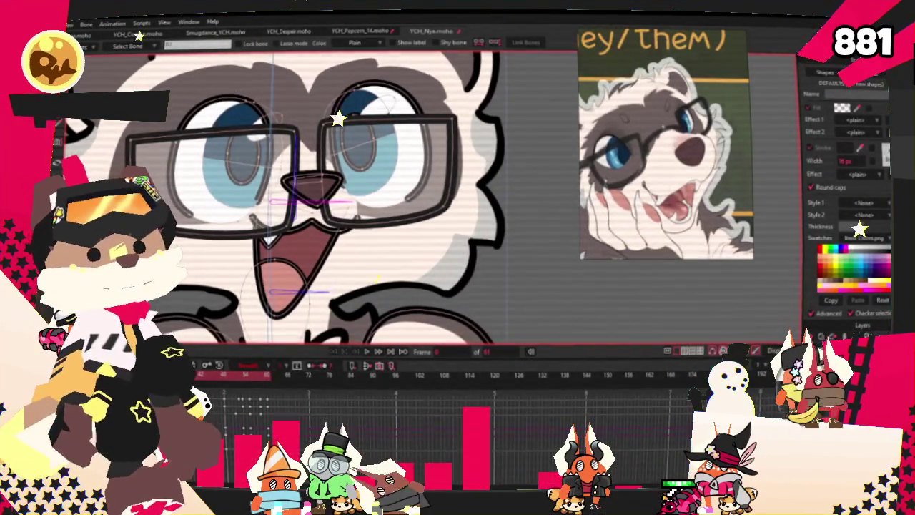
Step: Bind the selected glasses points to the face bone, then return to Select Points
scroll(262, 188, down, 2)
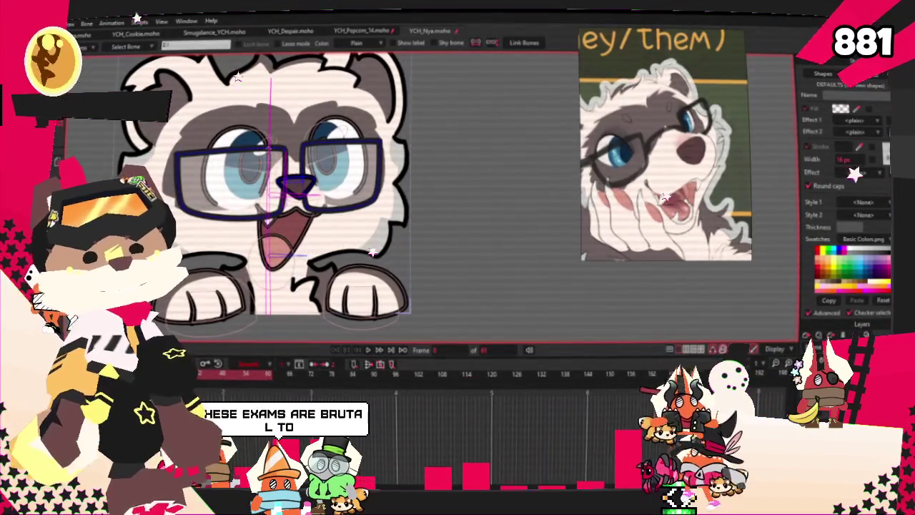
key(i)
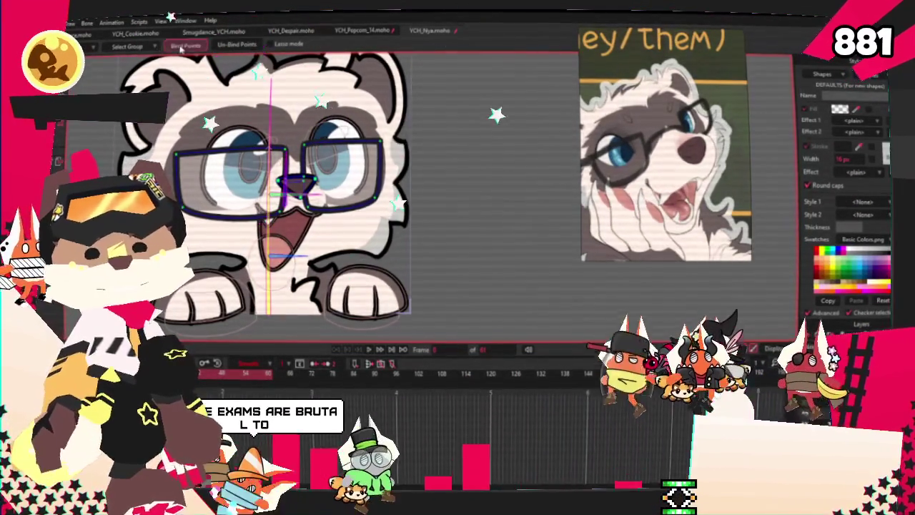
key(b)
scroll(375, 350, up, 1)
scroll(373, 344, up, 1)
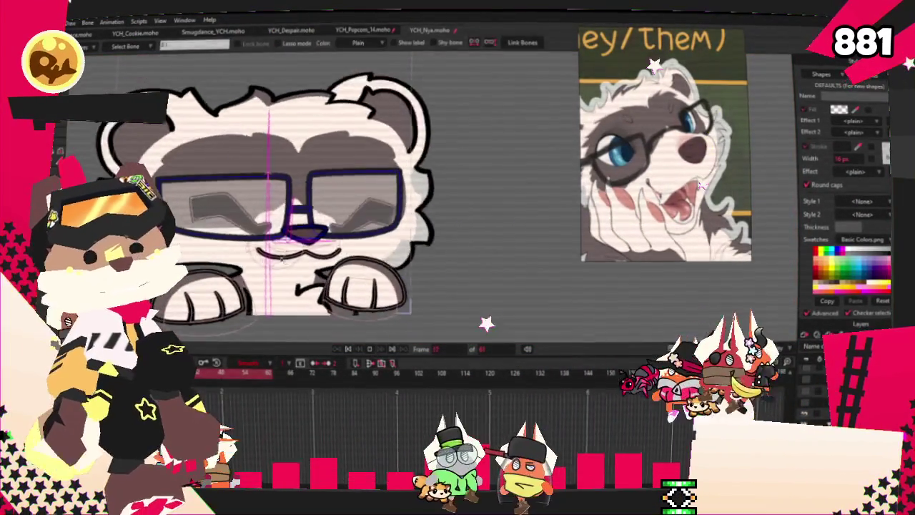
scroll(371, 337, up, 1)
scroll(370, 327, up, 1)
scroll(369, 328, down, 2)
scroll(369, 327, down, 2)
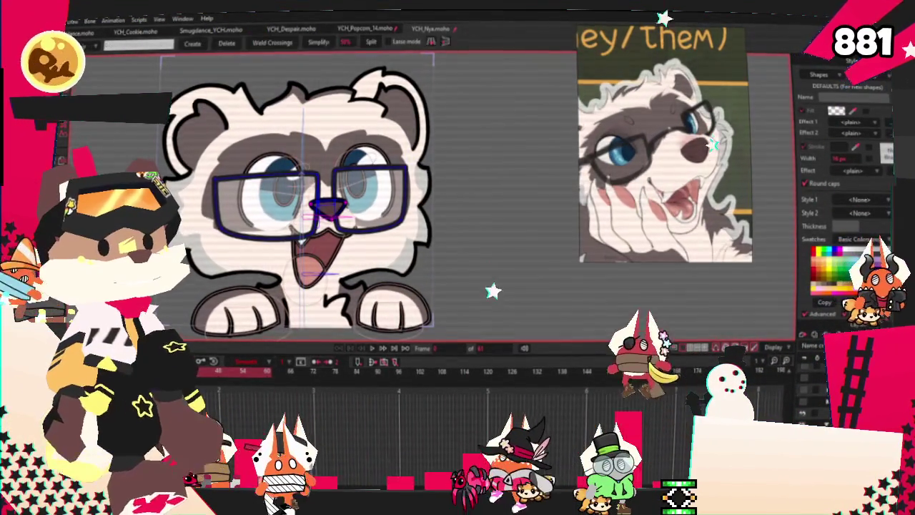
key(g)
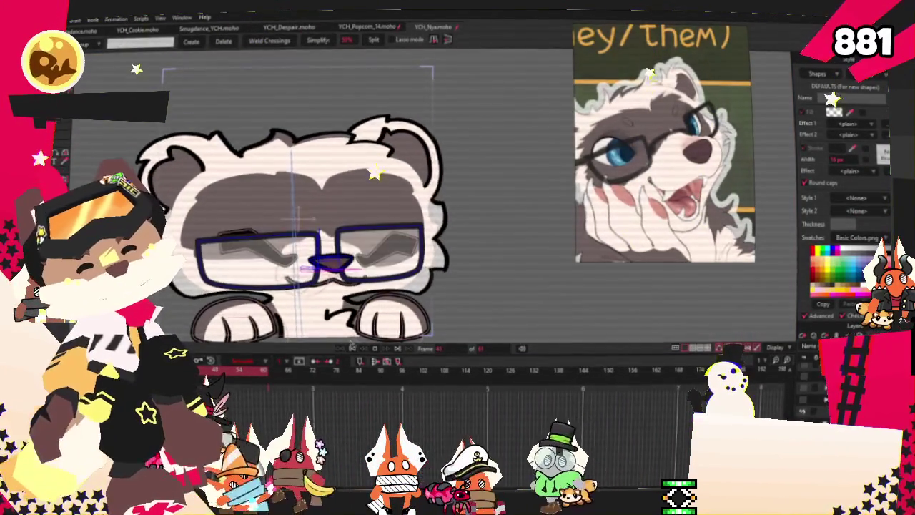
scroll(289, 185, up, 3)
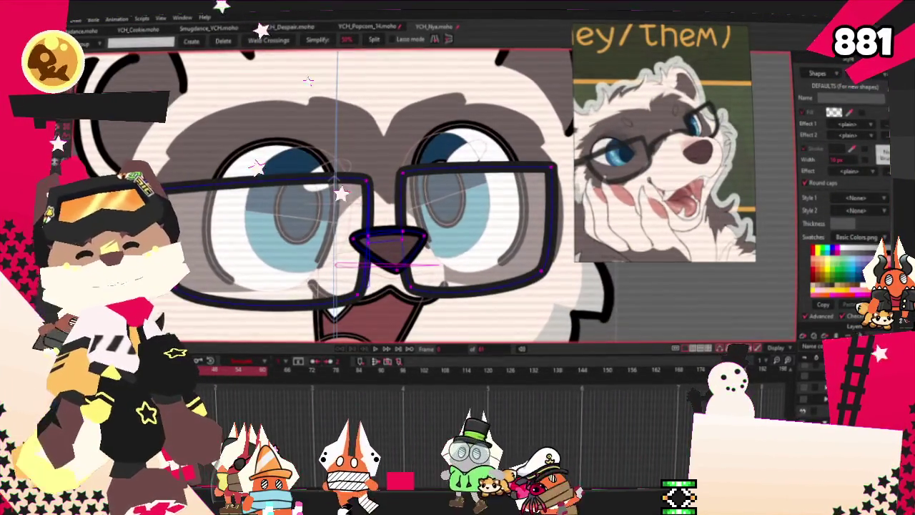
scroll(409, 252, up, 3)
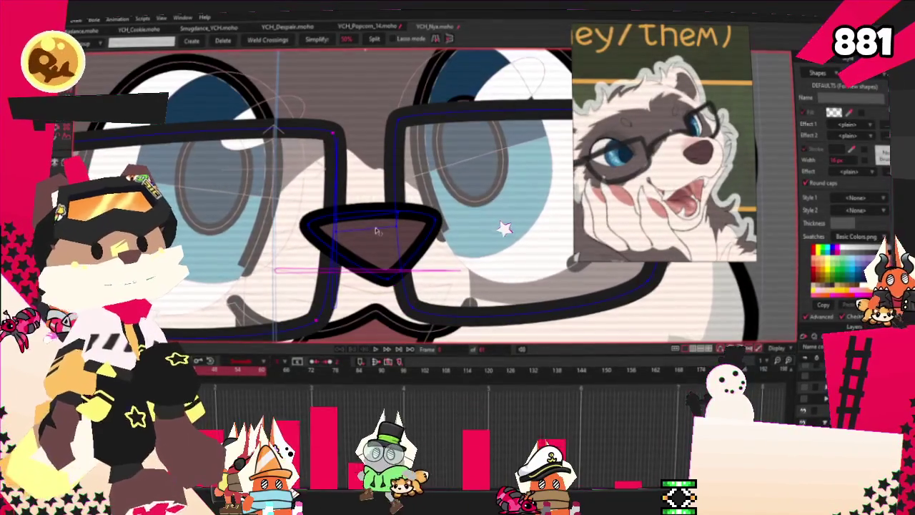
Step: Switch to Transform Points, zoom out to the whole character and open the File menu
key(t)
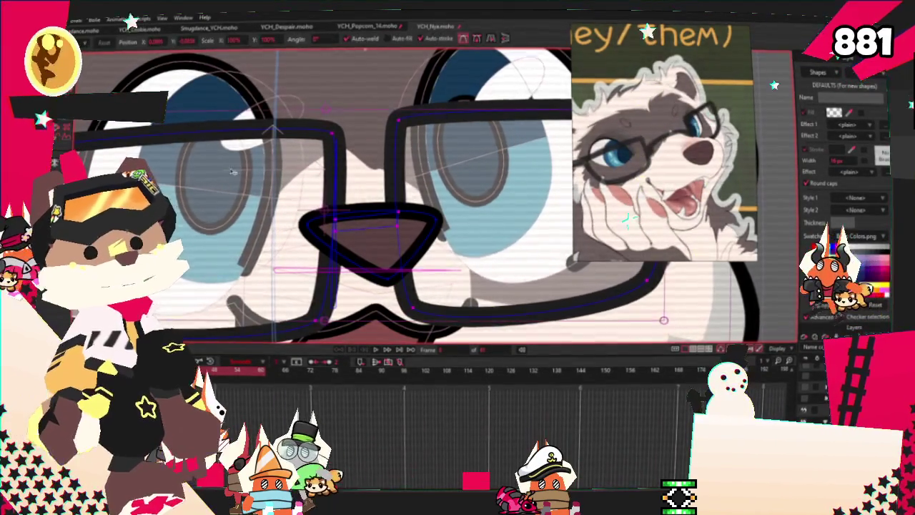
scroll(318, 189, down, 2)
scroll(318, 189, down, 2)
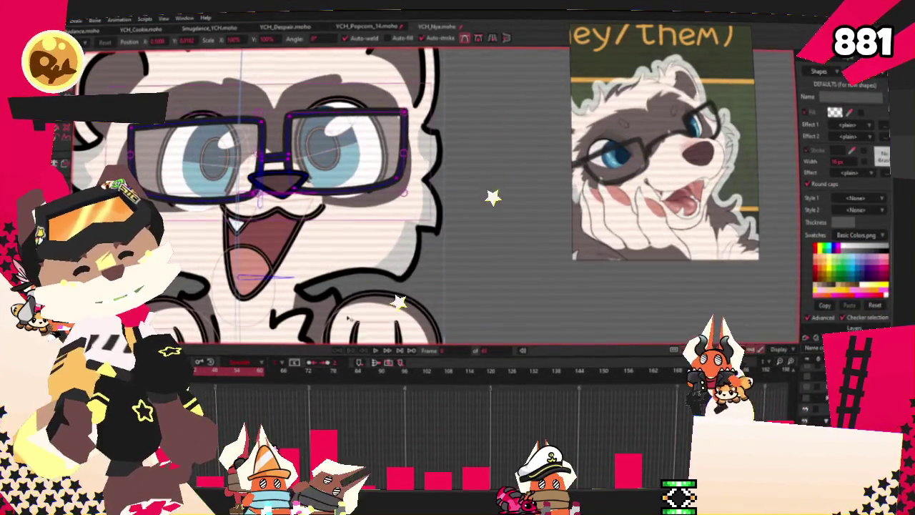
scroll(321, 227, down, 2)
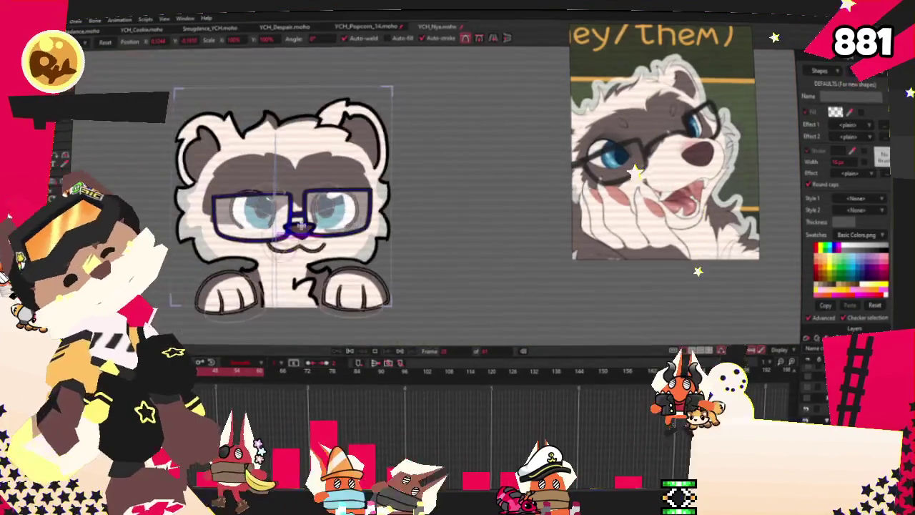
scroll(293, 215, up, 3)
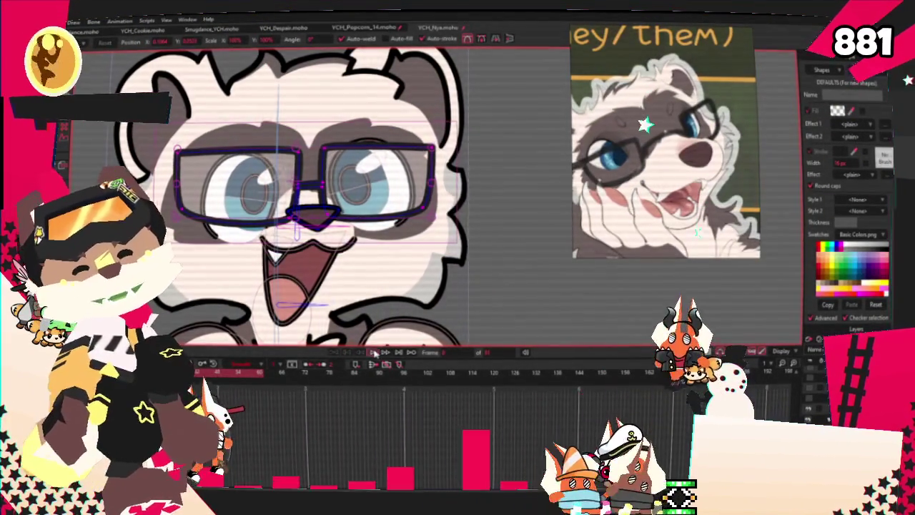
scroll(330, 238, down, 2)
scroll(330, 239, up, 2)
scroll(331, 238, up, 2)
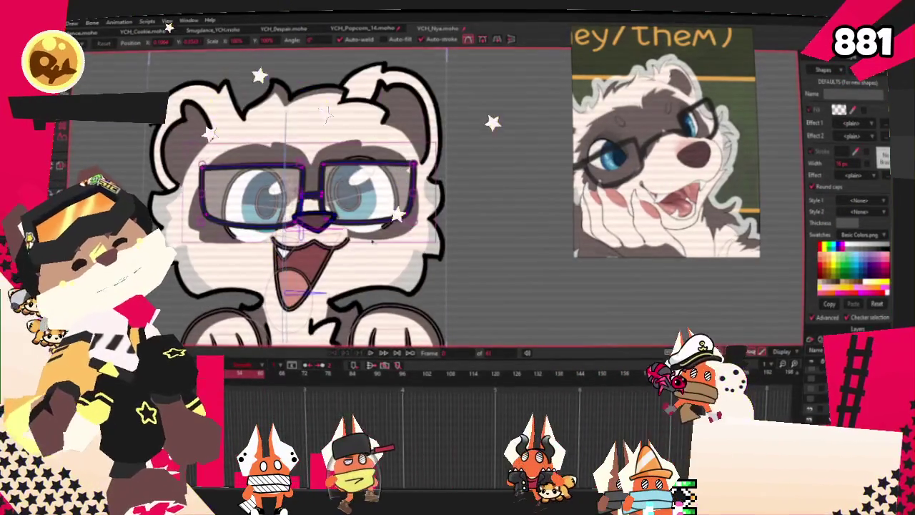
scroll(364, 246, up, 2)
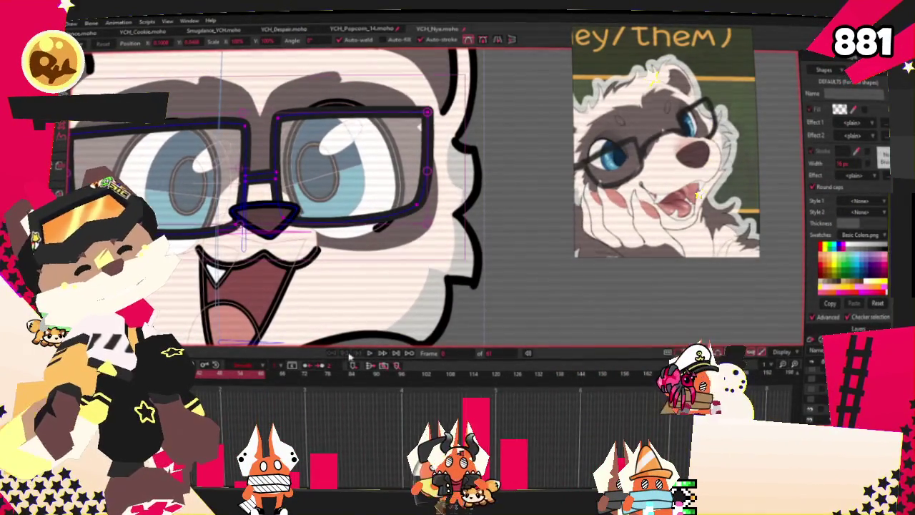
scroll(392, 202, down, 2)
scroll(392, 202, down, 2)
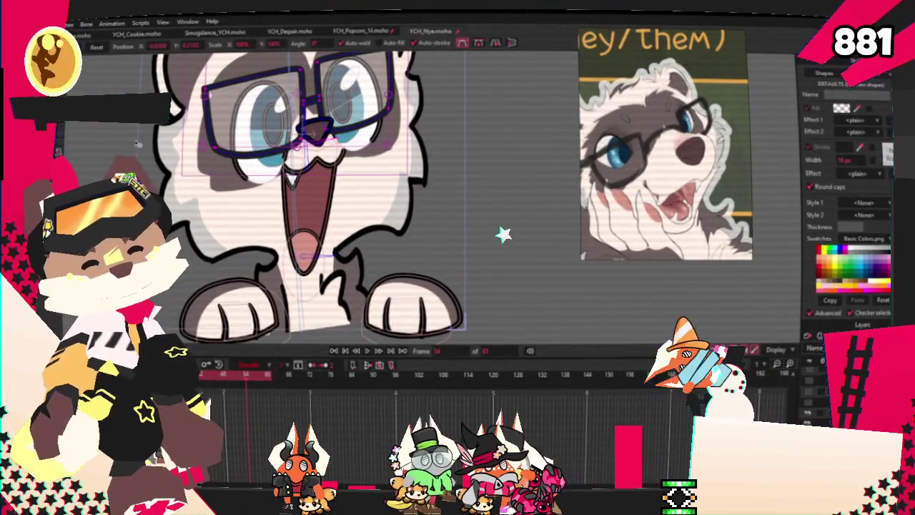
click(69, 24)
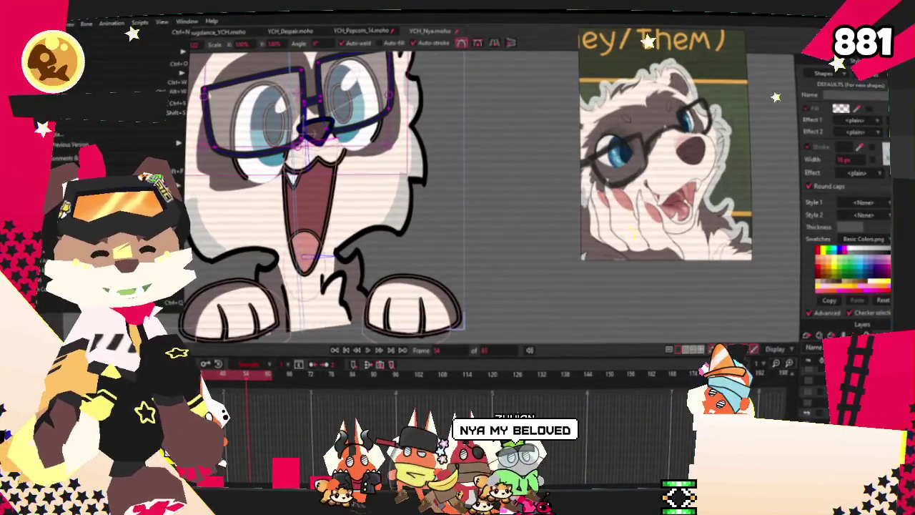
Step: Dismiss the File menu in Moho and switch to the browser showing the black cat reference
key(Escape)
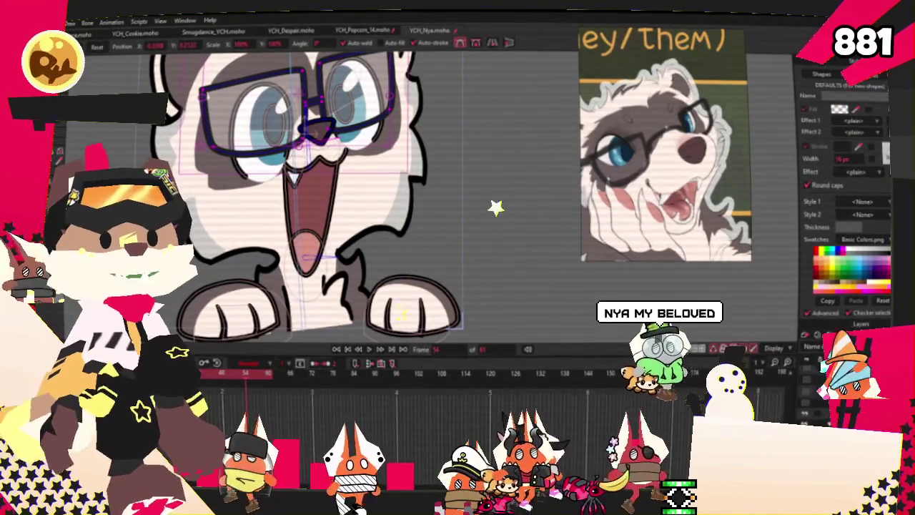
key(alt+f)
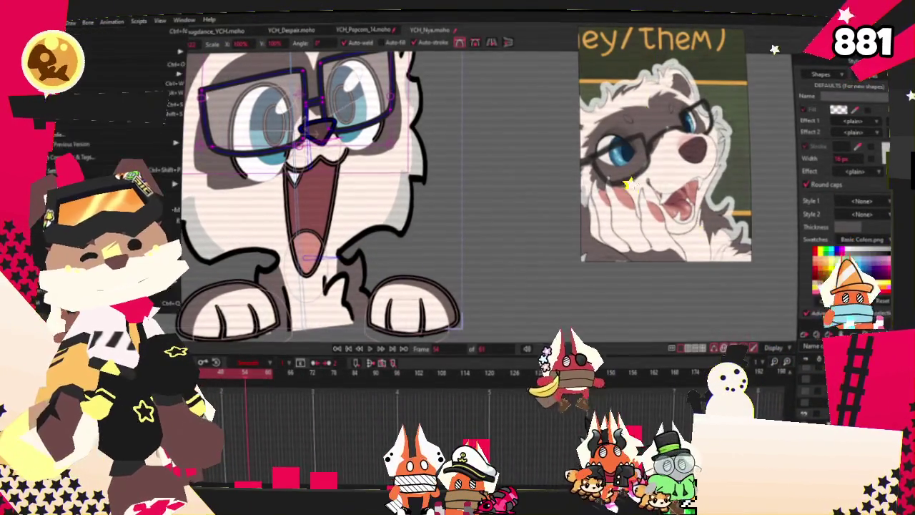
key(Escape)
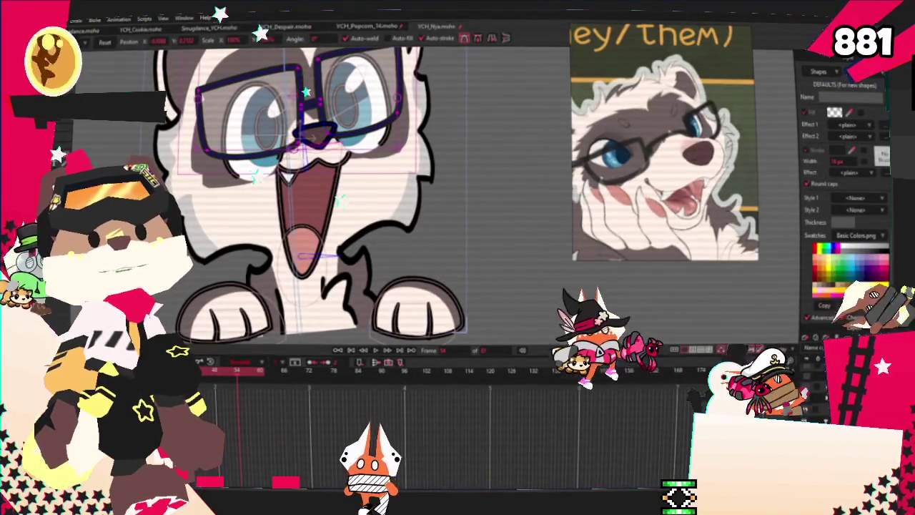
key(alt+Tab)
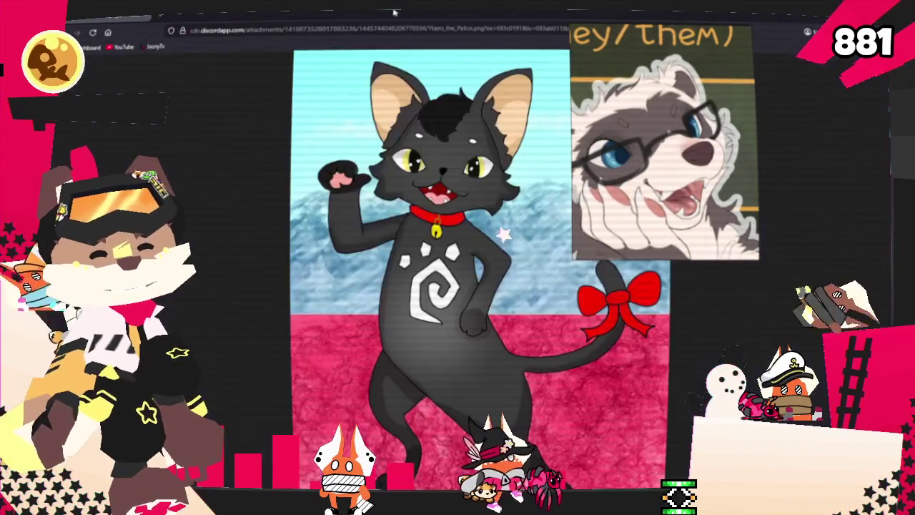
double_click(322, 18)
key(alt+Tab)
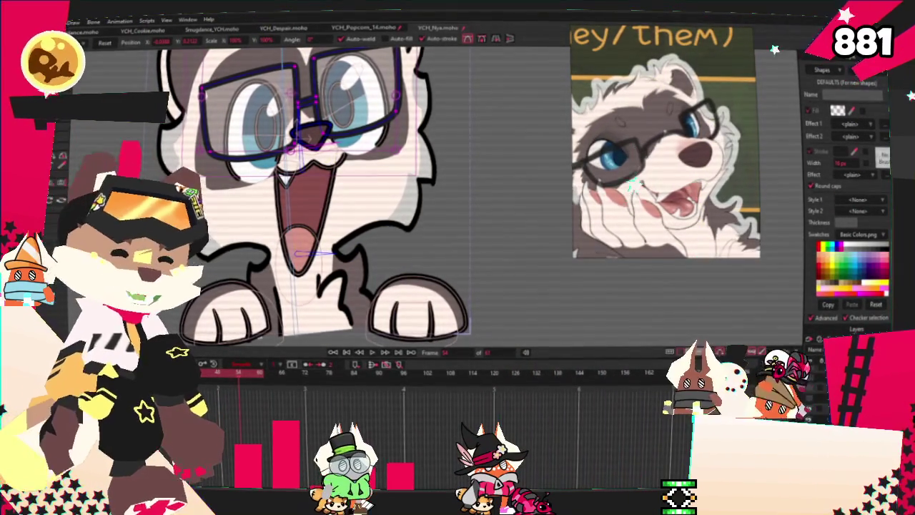
right_click(658, 277)
Step: Swap the ferret reference for the black cat picture and enlarge it to show the collar and bell
click(697, 408)
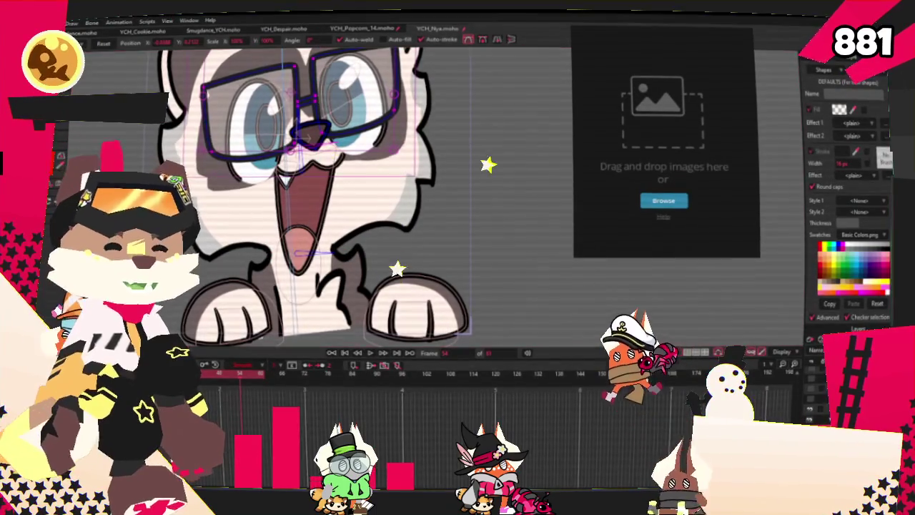
drag(914, 165, 675, 153)
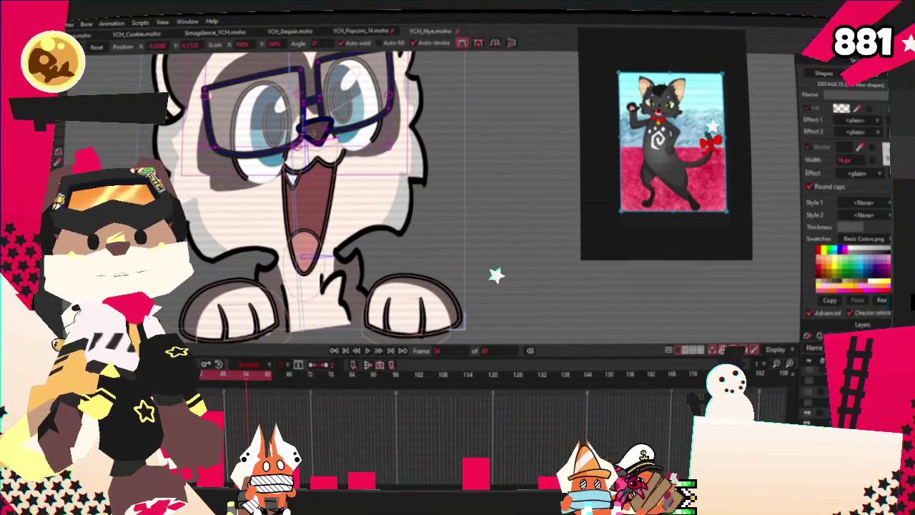
mouse_move(584, 257)
mouse_down()
mouse_move(510, 349)
mouse_move(525, 320)
mouse_move(464, 347)
mouse_up()
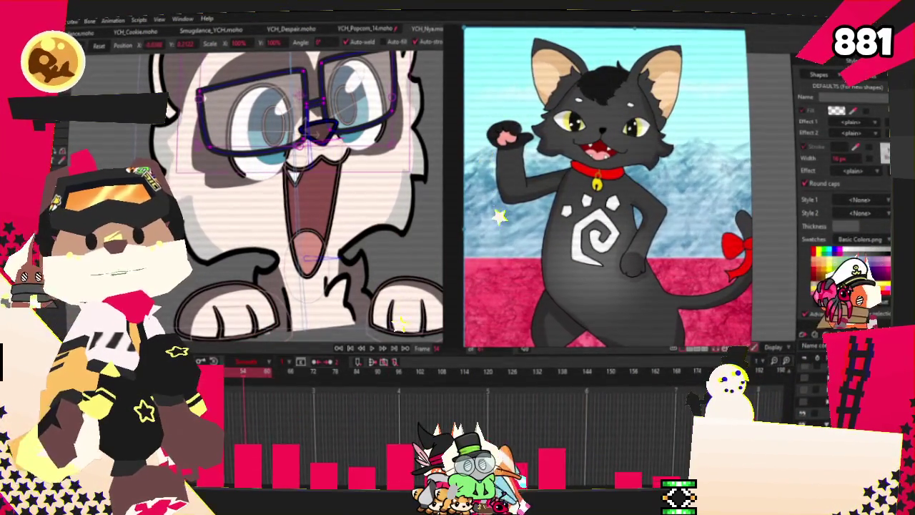
key(alt+Tab)
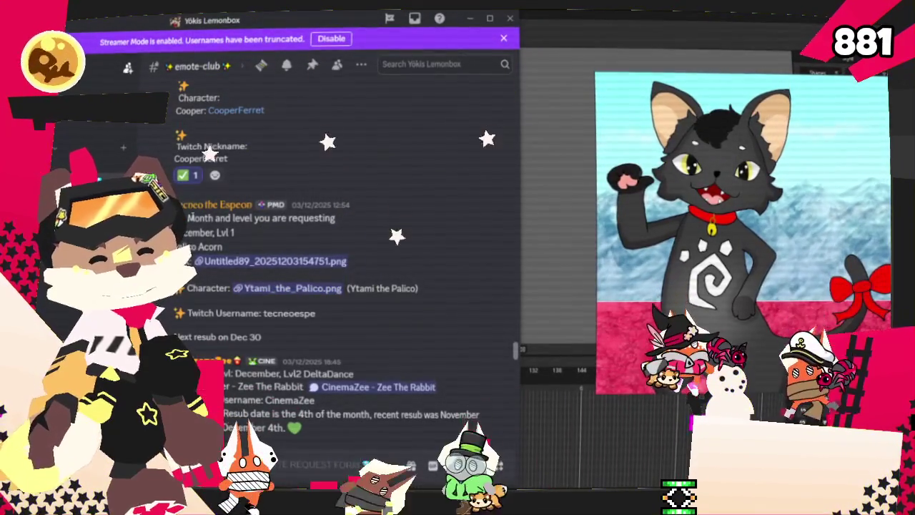
drag(182, 233, 245, 236)
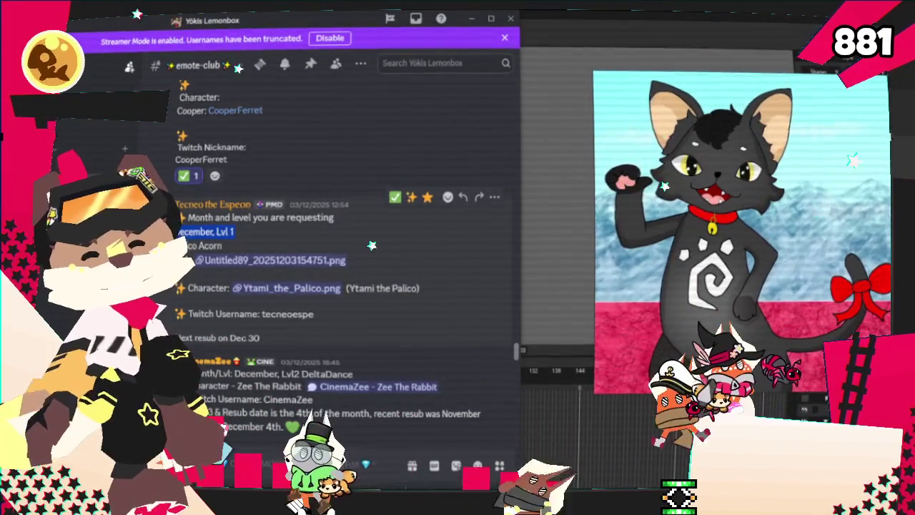
drag(181, 245, 240, 250)
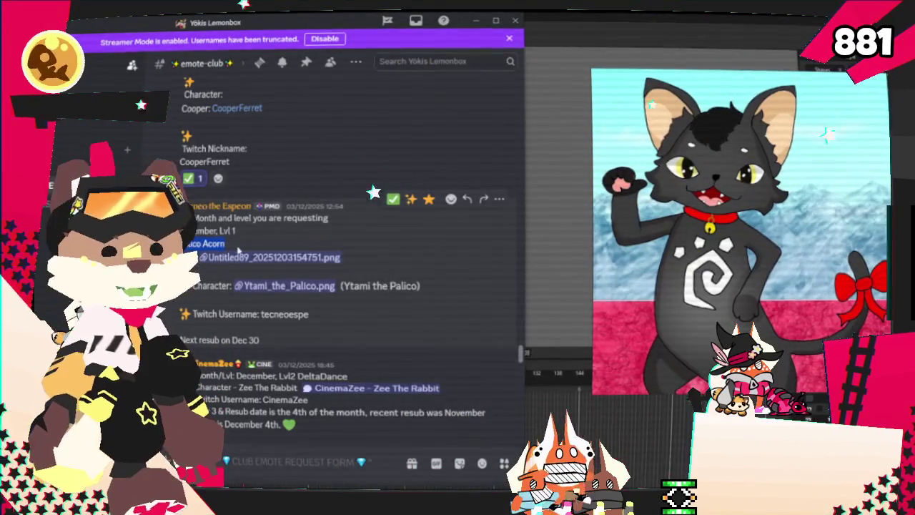
click(308, 313)
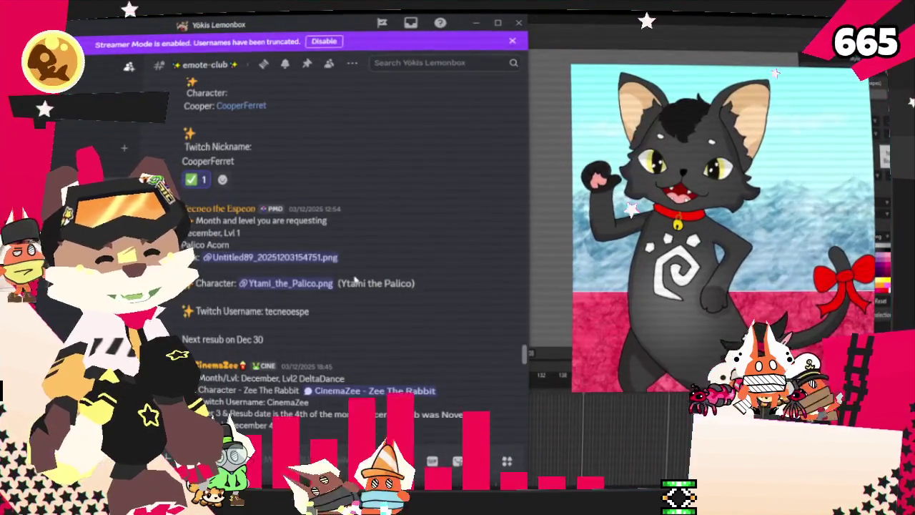
drag(232, 244, 361, 265)
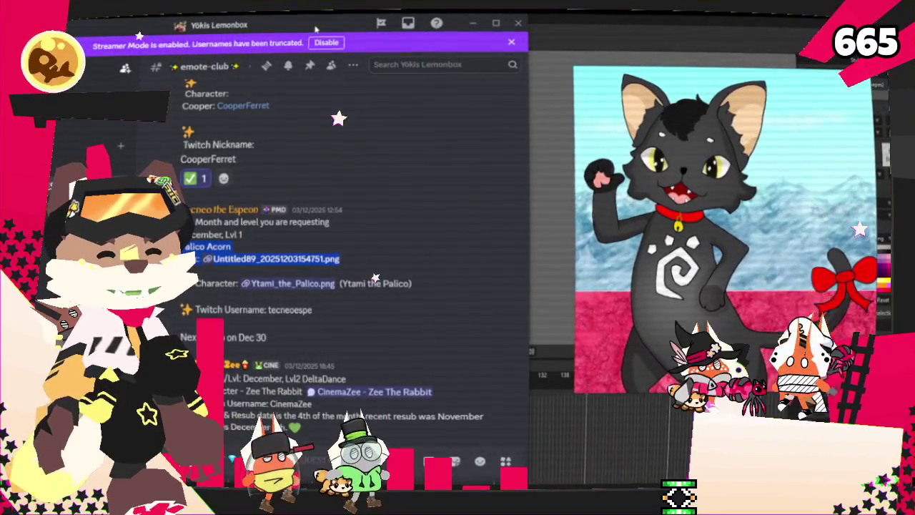
key(alt+Tab)
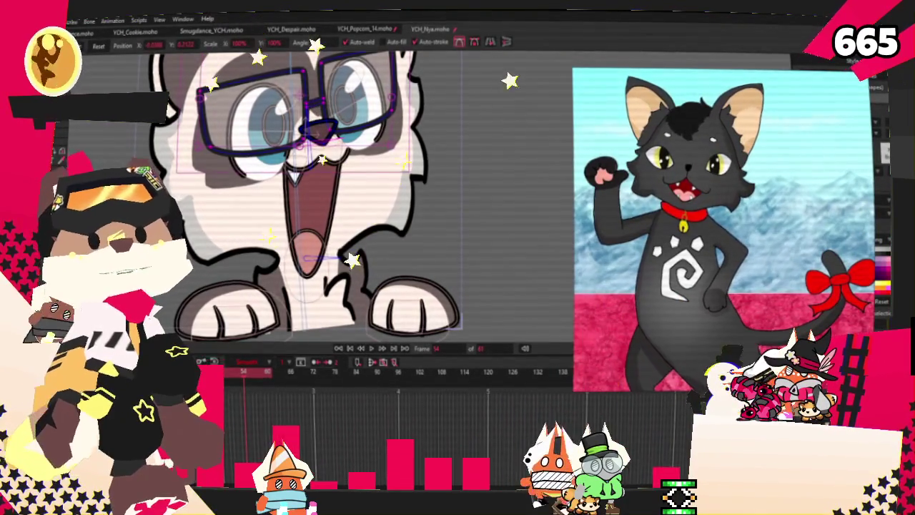
key(alt+Tab)
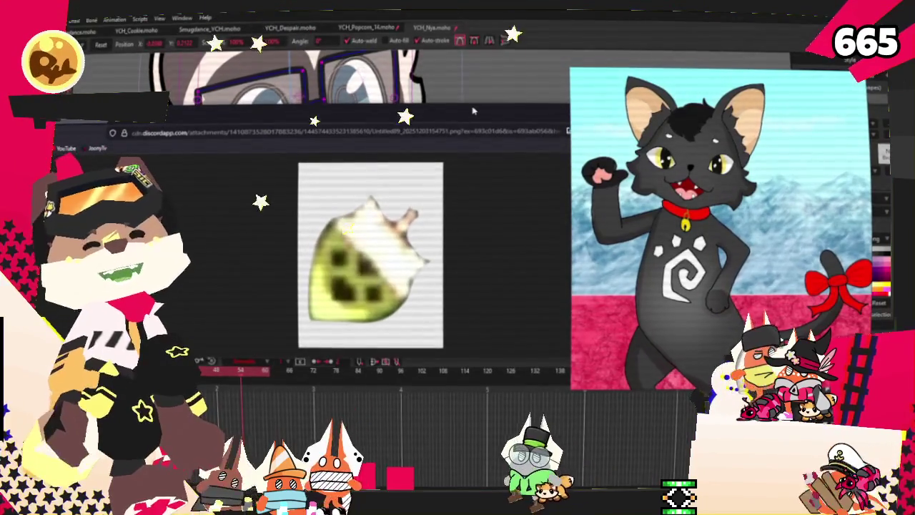
key(alt+Tab)
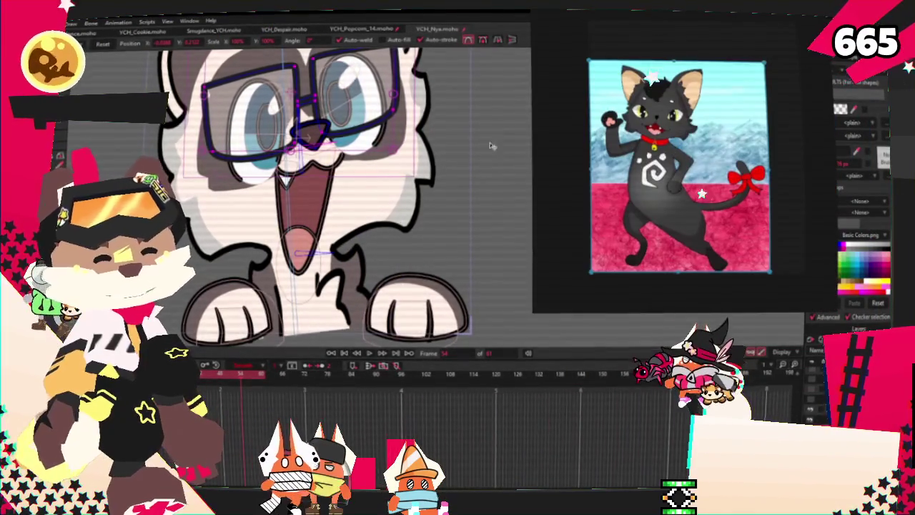
key(alt+f)
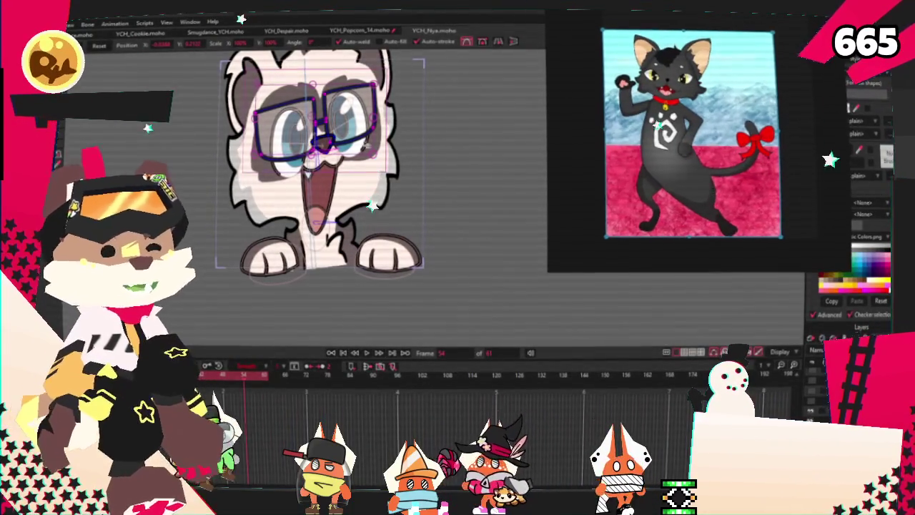
Step: Zoom into the blue sketch and draw a dark line along the cat's chin and jaw
scroll(208, 95, up, 2)
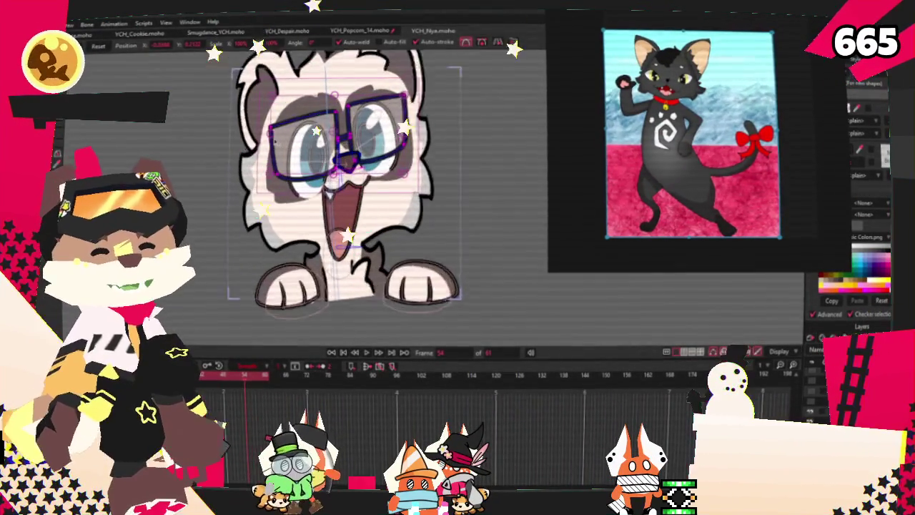
scroll(275, 142, up, 1)
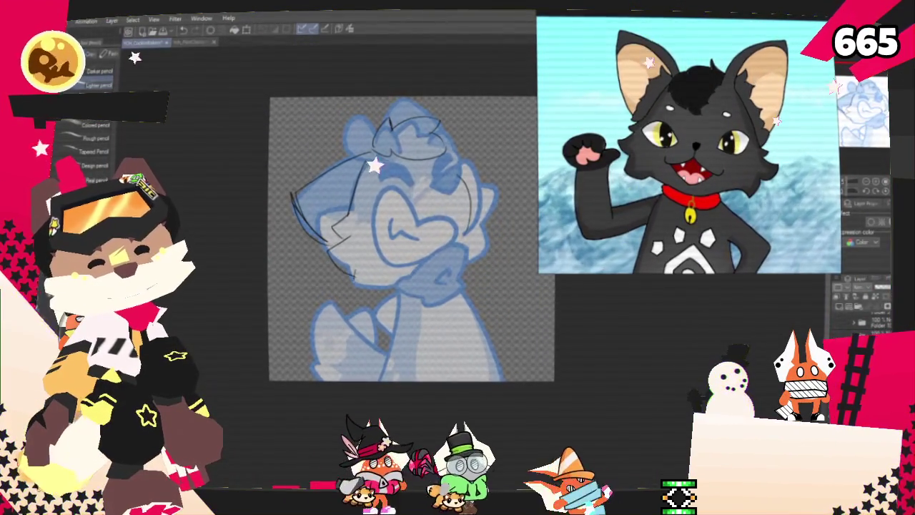
drag(329, 243, 402, 288)
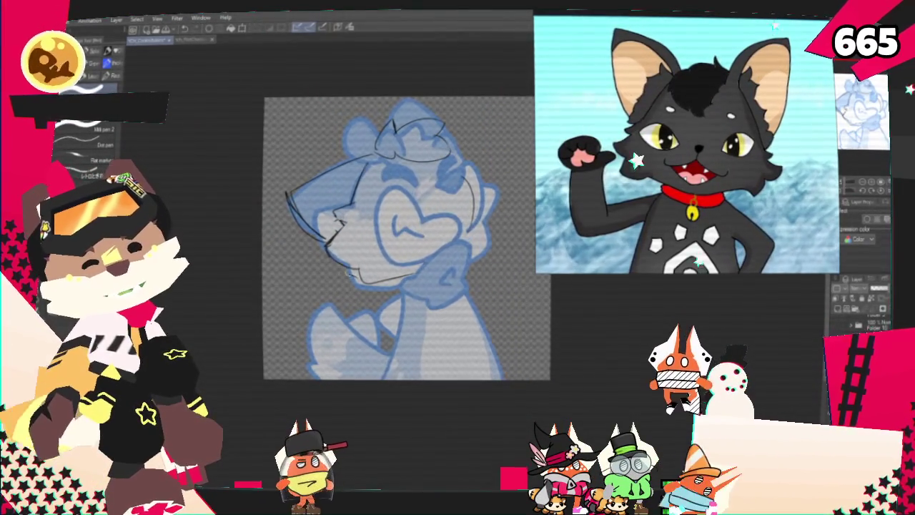
Step: Switch to the pencil brushes and lasso a freehand area over the cat's face
key(p)
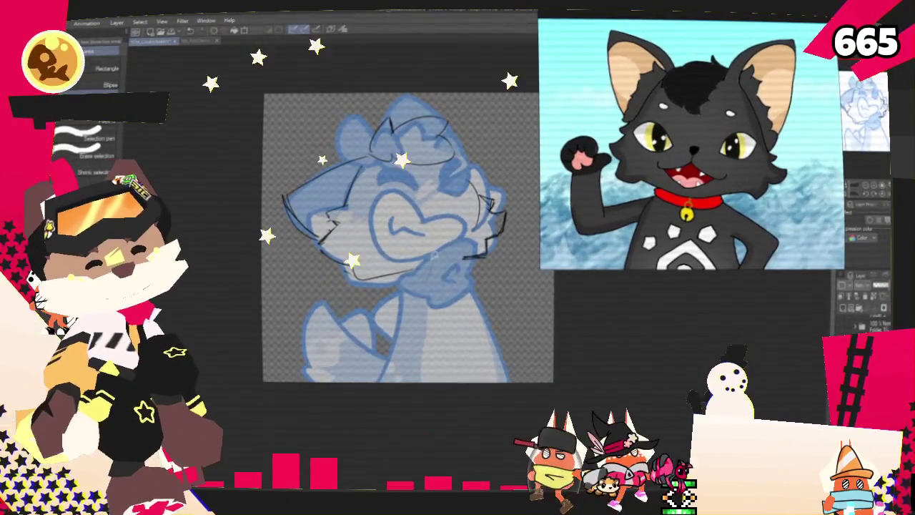
drag(315, 208, 430, 315)
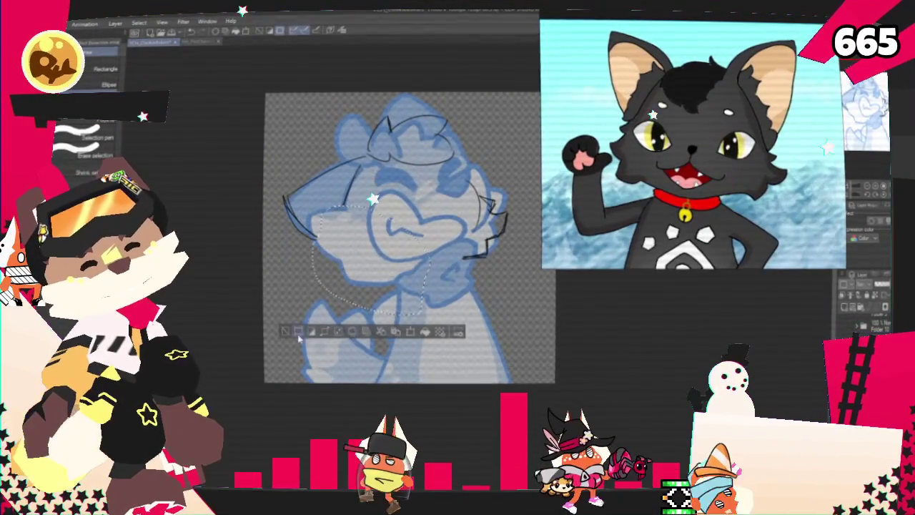
Step: Select an oval area around the cat's cheek
drag(435, 160, 529, 281)
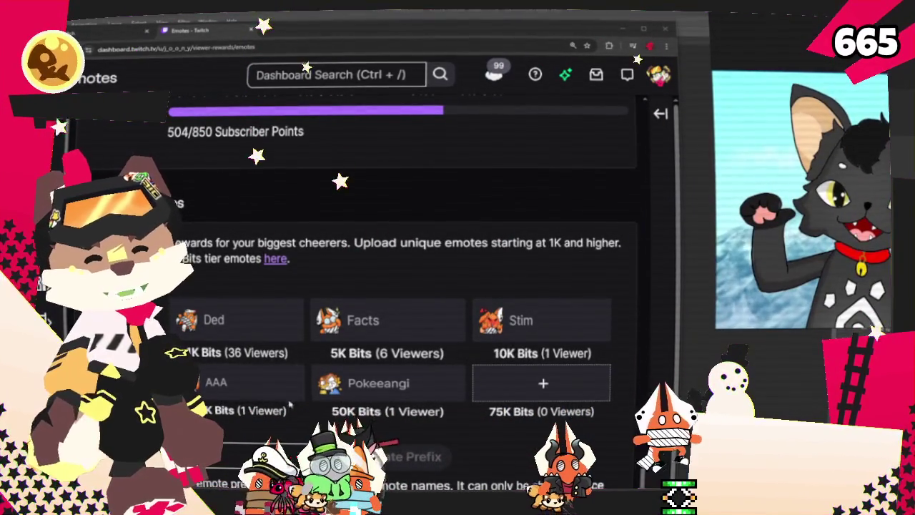
Step: Highlight the 50K Bits (1 Viewer) label and scroll further down the emotes list
triple_click(415, 411)
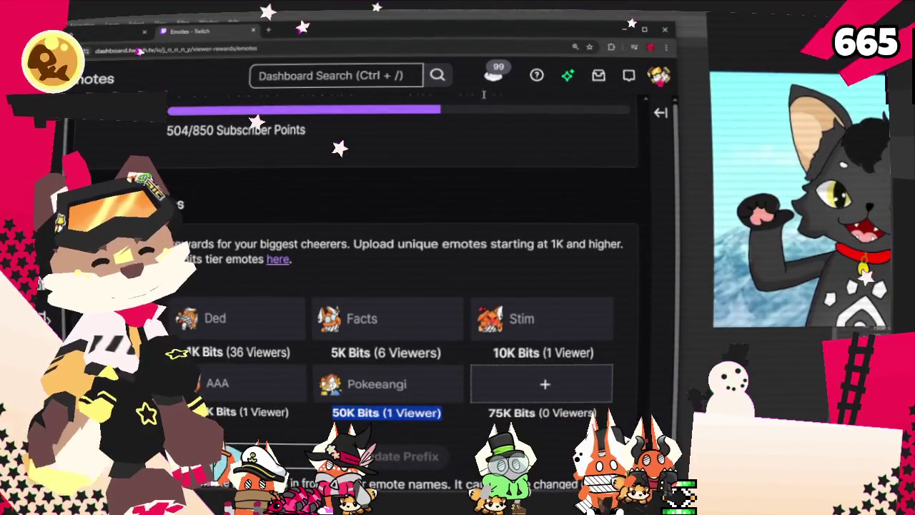
scroll(486, 106, down, 3)
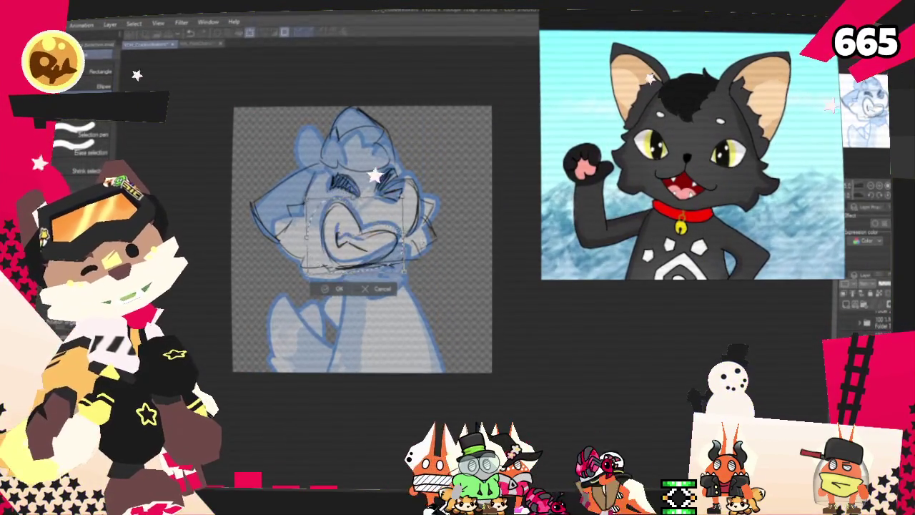
Step: Commit the reshaped grin area, clear the selections and go back to the pencil
key(Return)
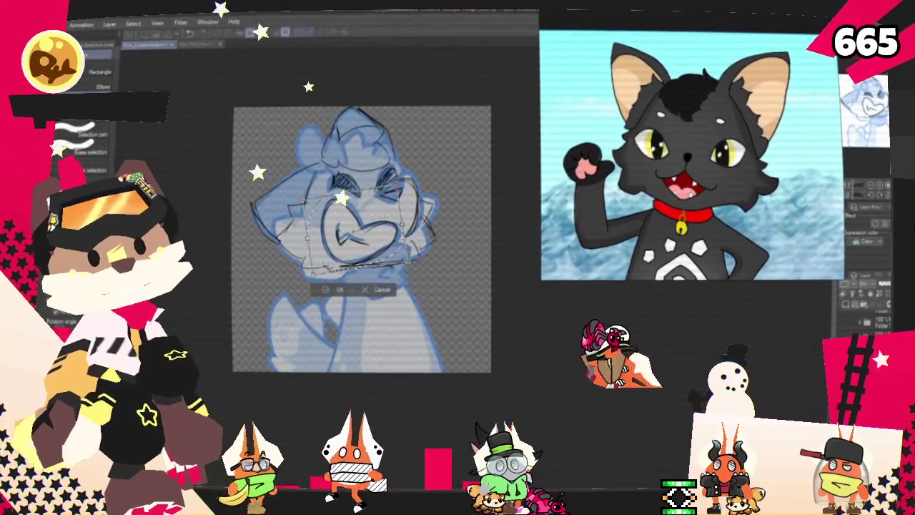
key(ctrl+d)
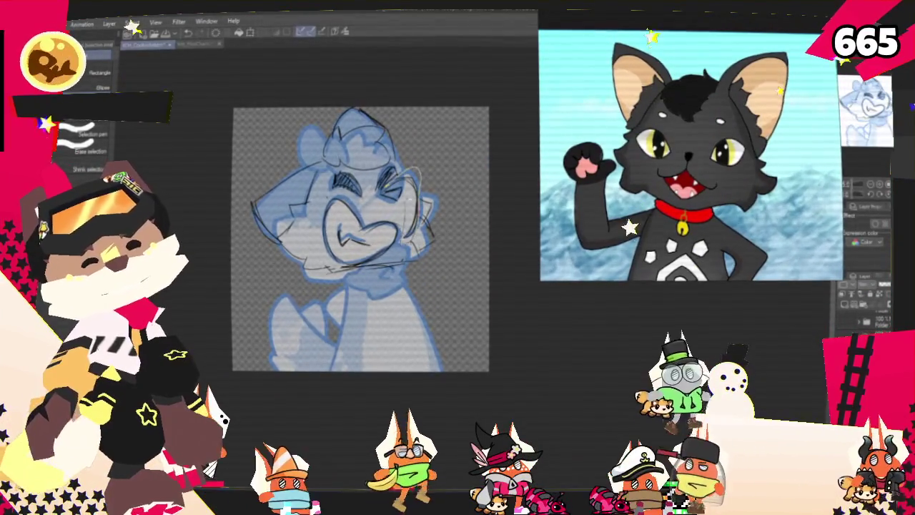
drag(411, 170, 408, 251)
key(ctrl+d)
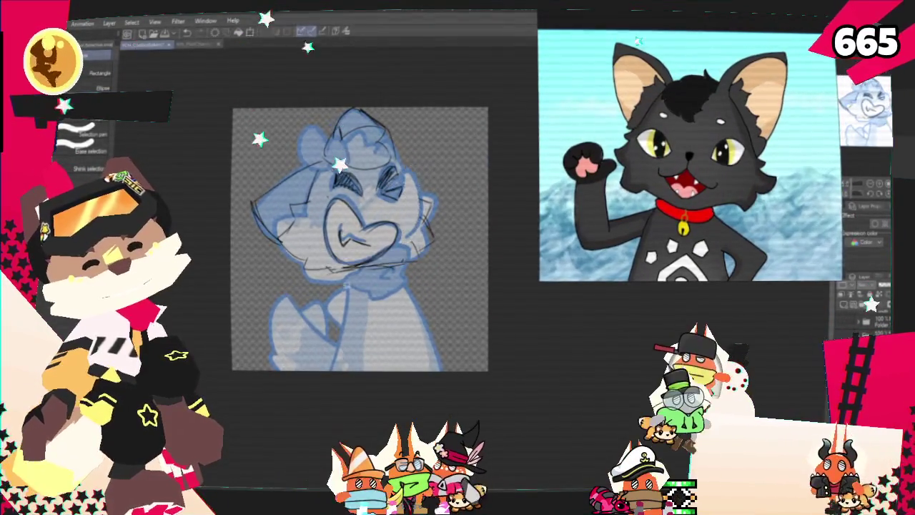
key(p)
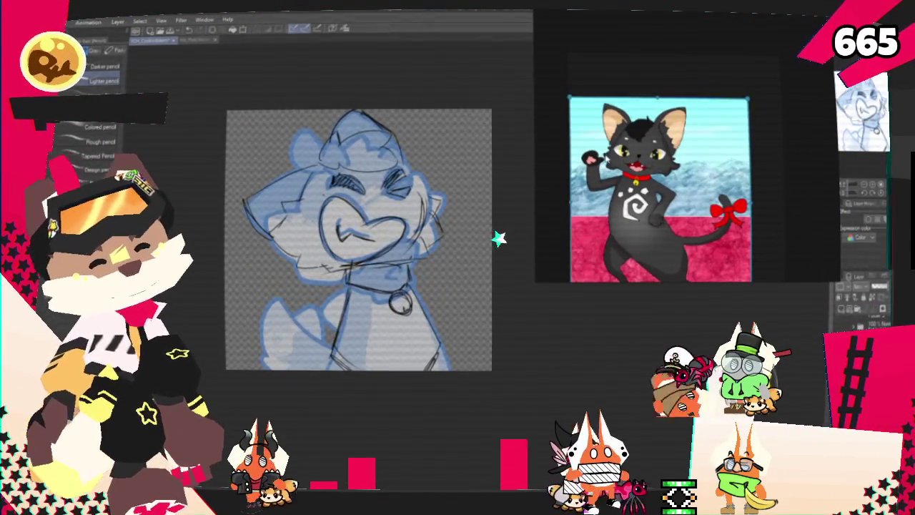
Step: Sketch the curling tail with two strokes at the lower left
drag(264, 280, 309, 345)
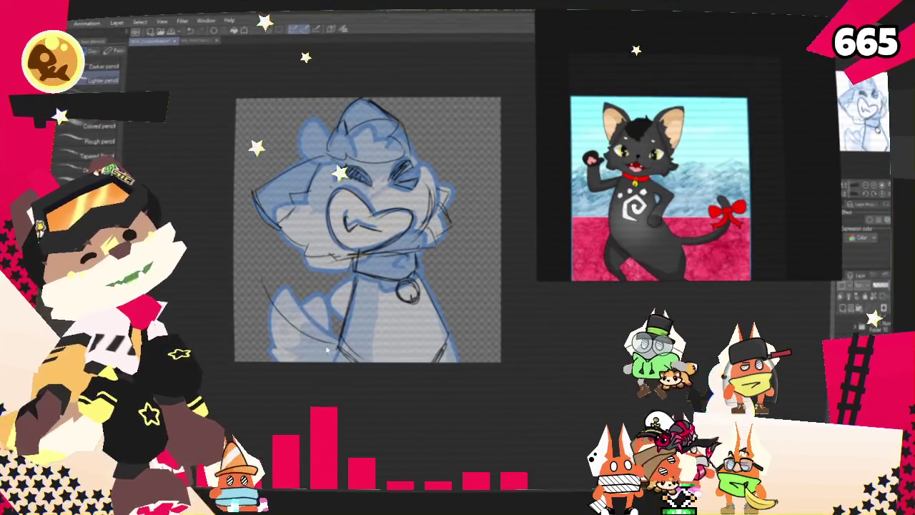
drag(259, 296, 246, 341)
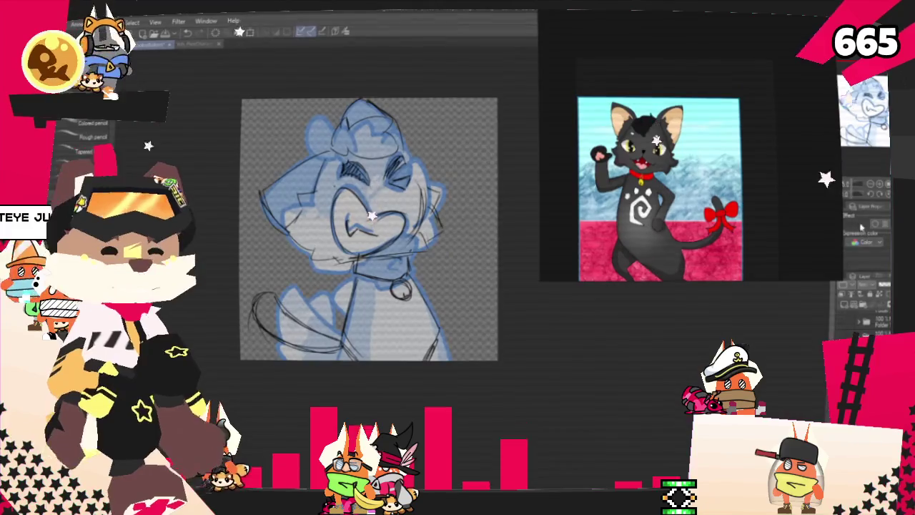
Step: Zoom in on the neck, refine the body lines below the collar and begin the chest spiral
scroll(374, 335, up, 1)
scroll(374, 335, up, 1)
scroll(374, 335, up, 2)
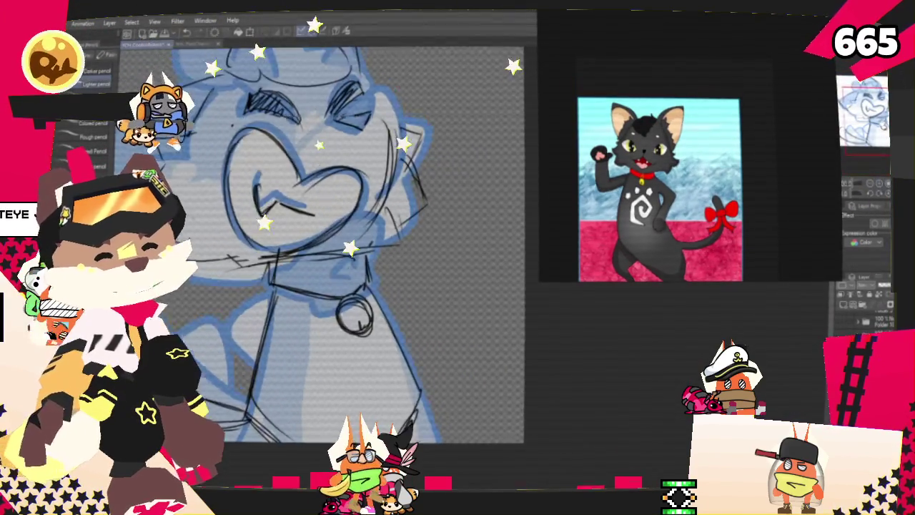
scroll(374, 335, up, 1)
drag(400, 322, 415, 329)
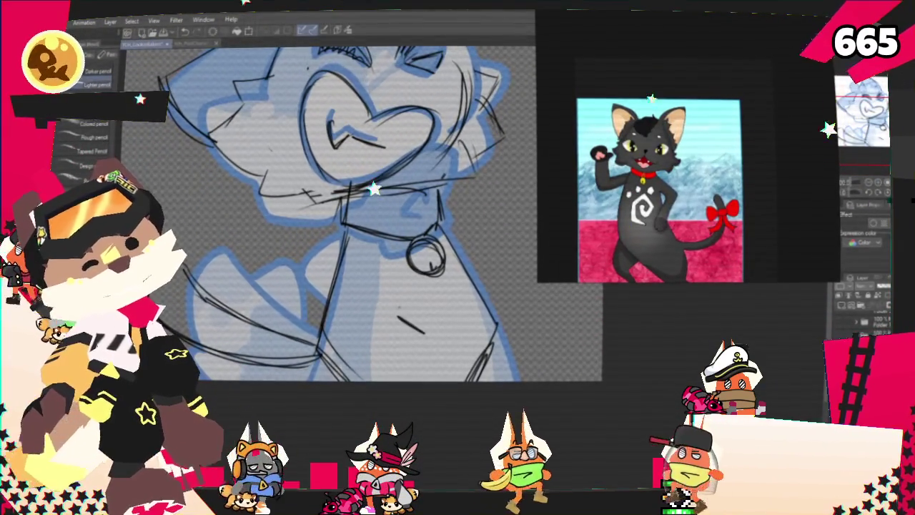
mouse_move(387, 281)
mouse_down()
mouse_move(393, 319)
mouse_move(431, 338)
mouse_up()
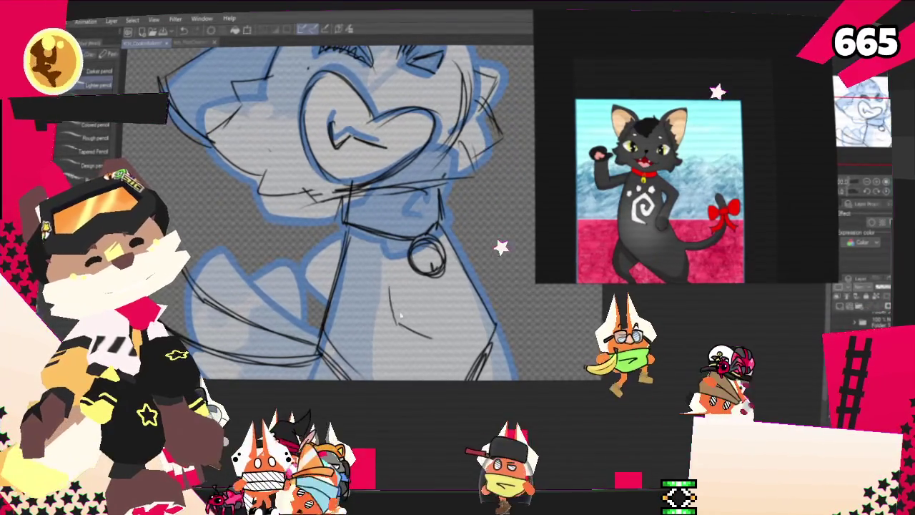
drag(390, 283, 395, 335)
mouse_move(442, 268)
mouse_down()
mouse_move(459, 286)
mouse_move(426, 315)
mouse_move(458, 301)
mouse_move(445, 309)
mouse_move(449, 344)
mouse_up()
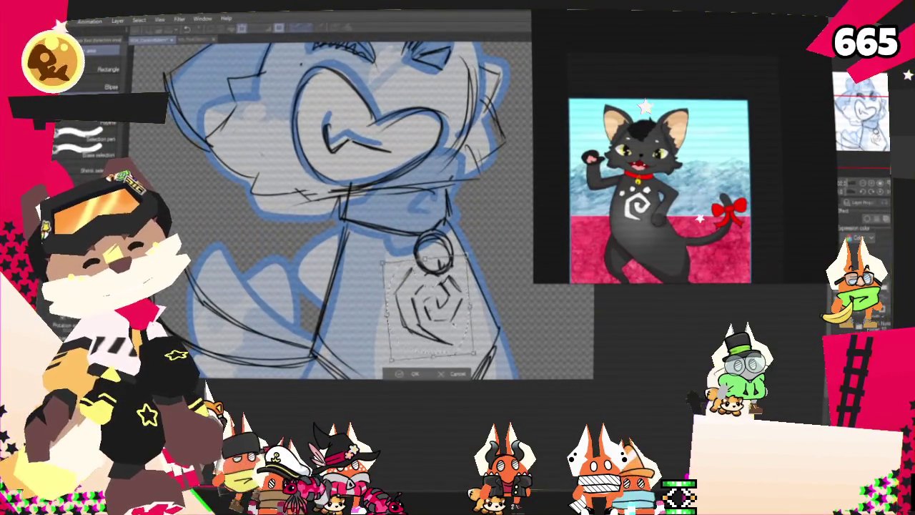
Step: Apply the resized chest spiral, switch from pencil to pen, and zoom toward the head
key(ctrl+d)
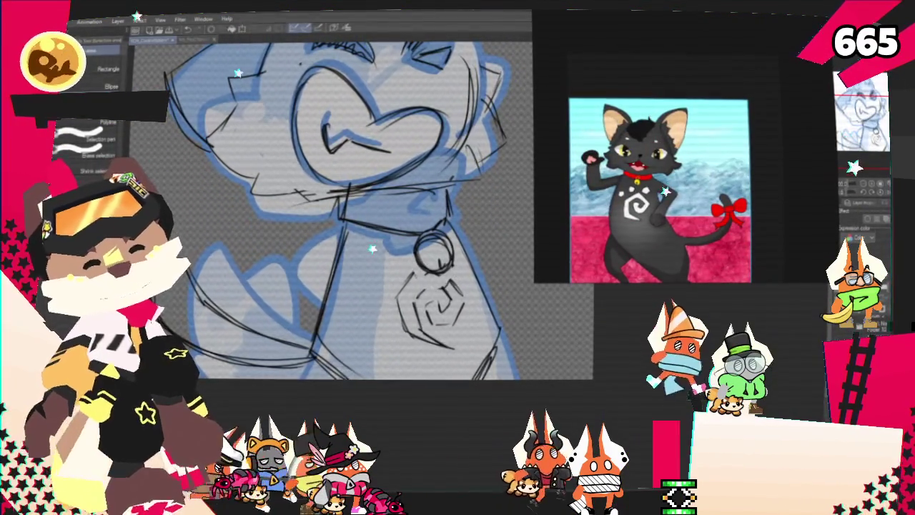
key(p)
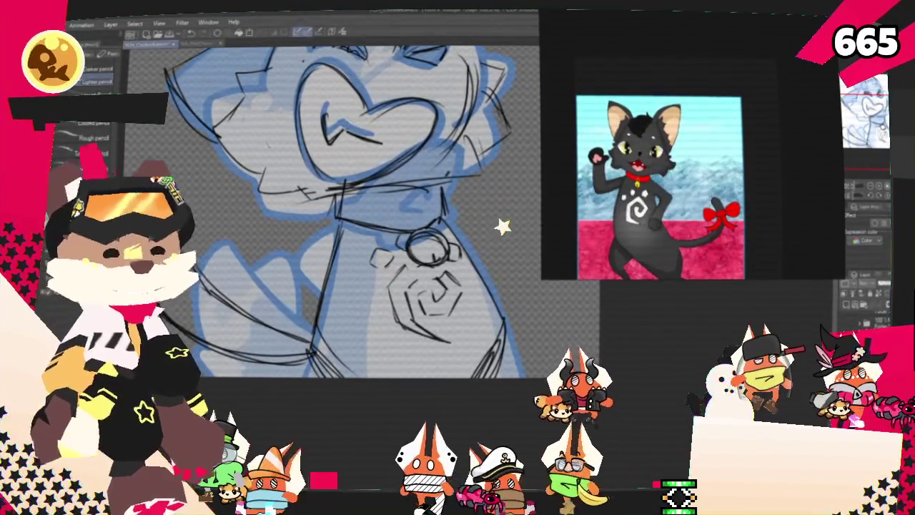
key(p)
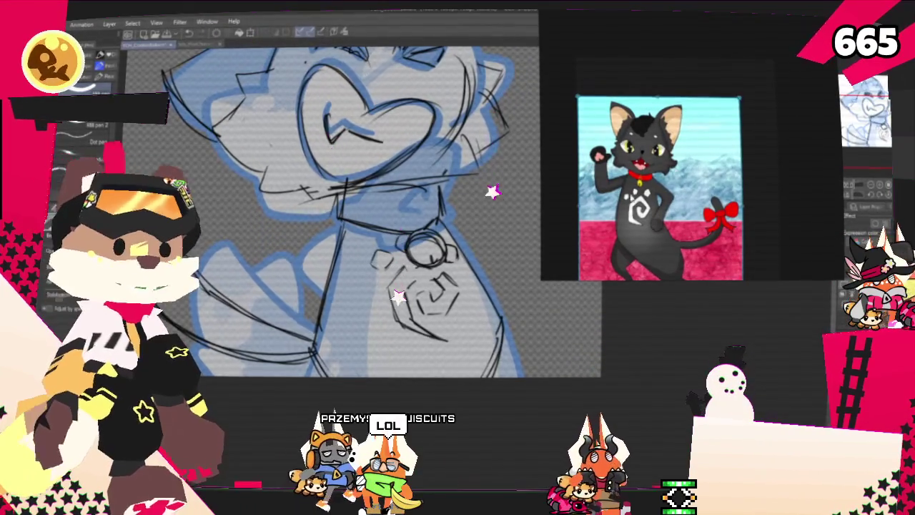
scroll(357, 236, up, 1)
scroll(358, 236, up, 2)
scroll(358, 236, up, 1)
scroll(358, 236, up, 2)
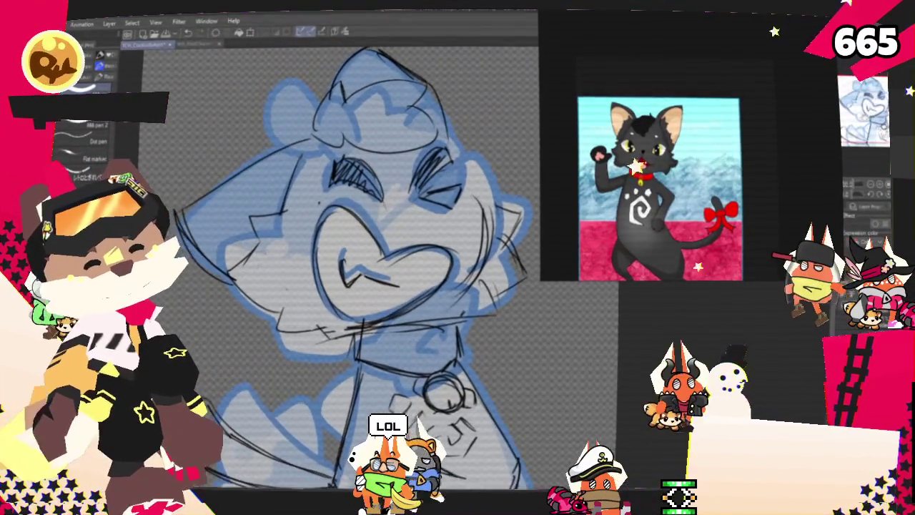
Step: Hide the blue rough, then lasso the right eye and transform it into a new position
key(Delete)
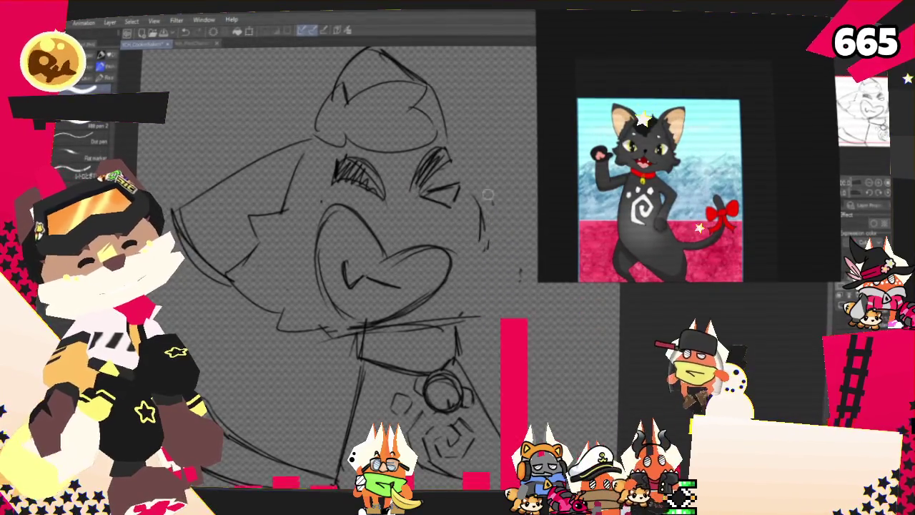
key(m)
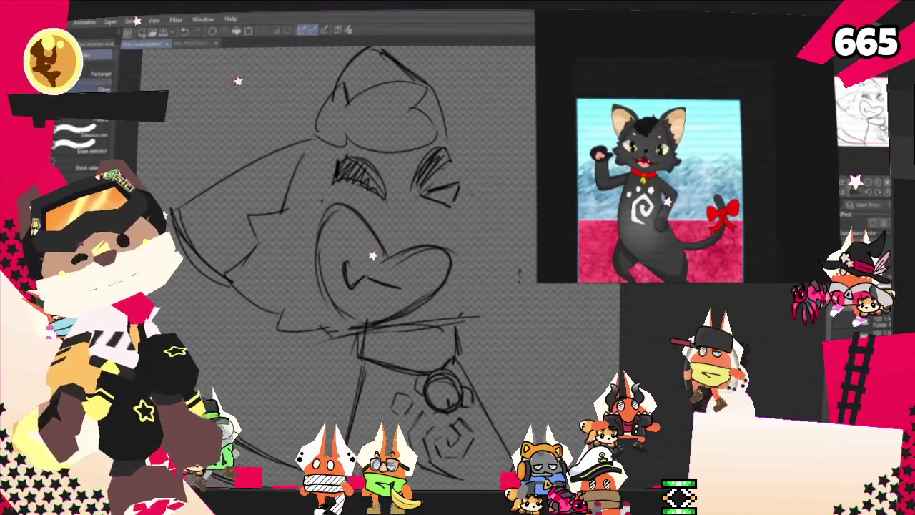
drag(429, 228, 366, 145)
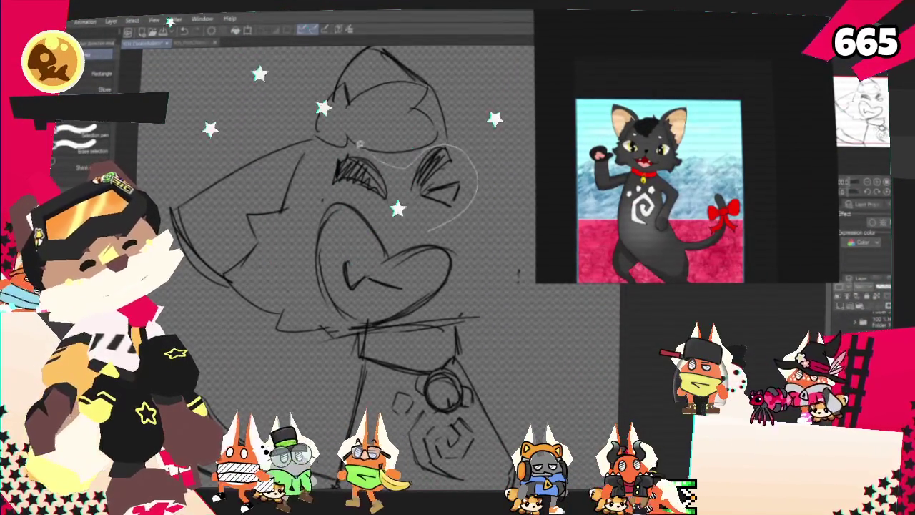
key(ctrl+t)
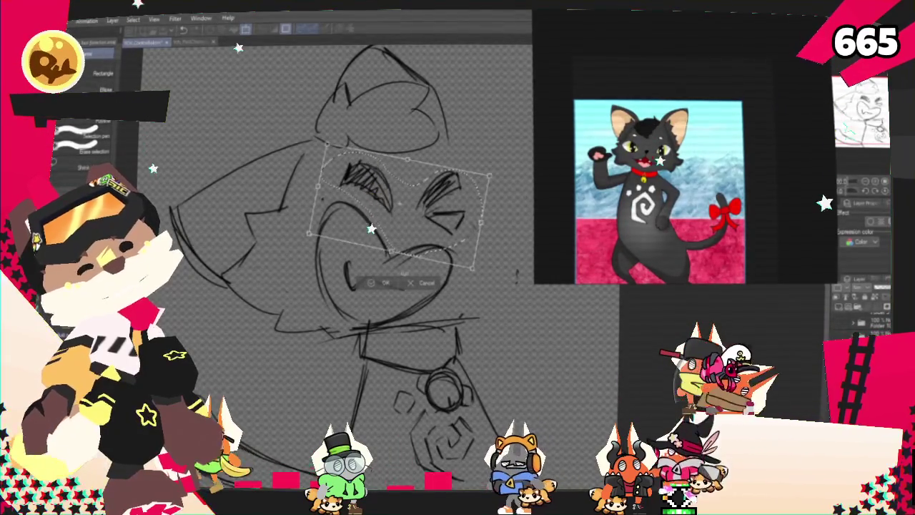
key(Return)
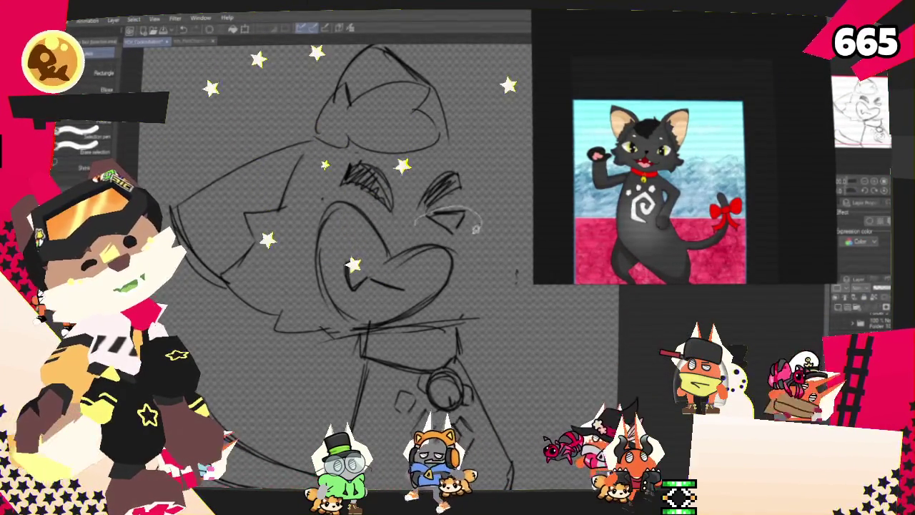
key(ctrl+t)
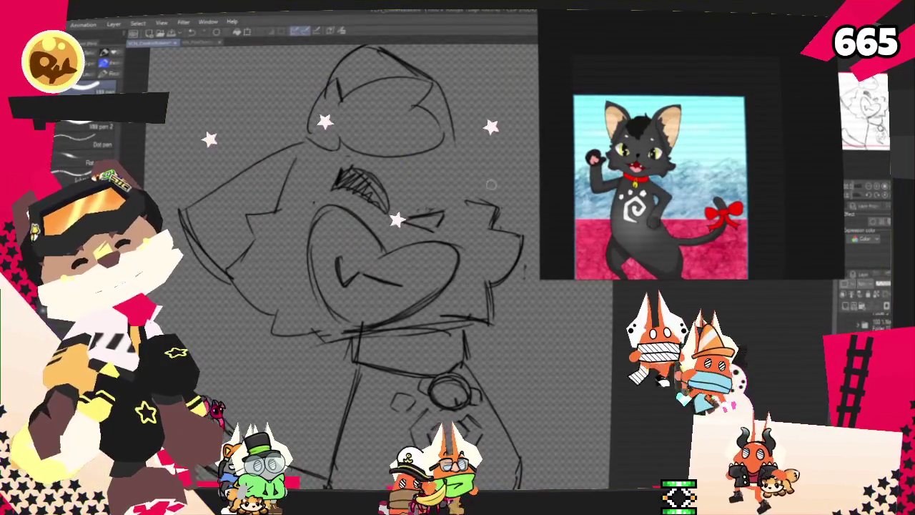
key(p)
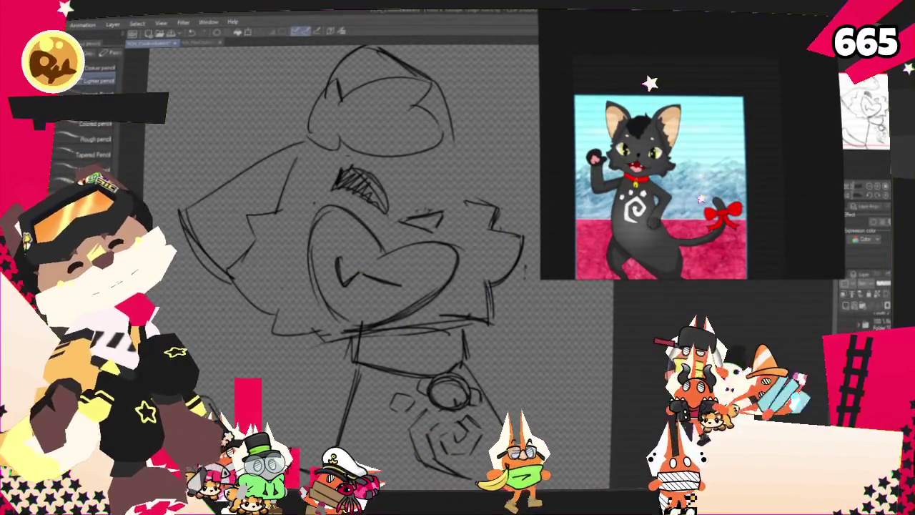
drag(420, 214, 472, 191)
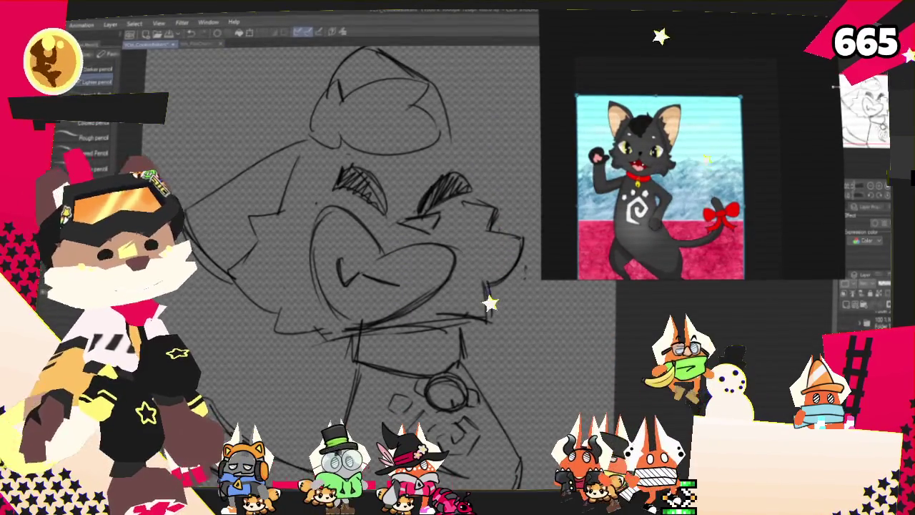
drag(576, 123, 558, 141)
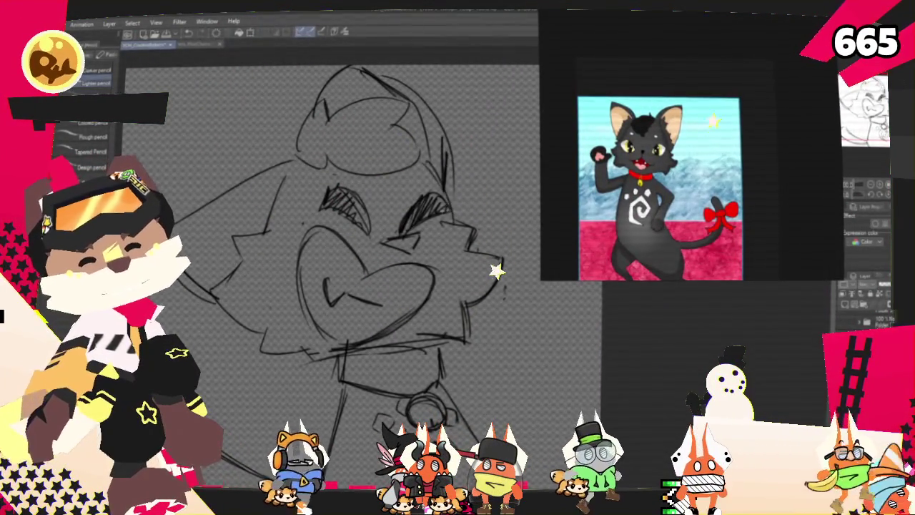
drag(429, 215, 409, 250)
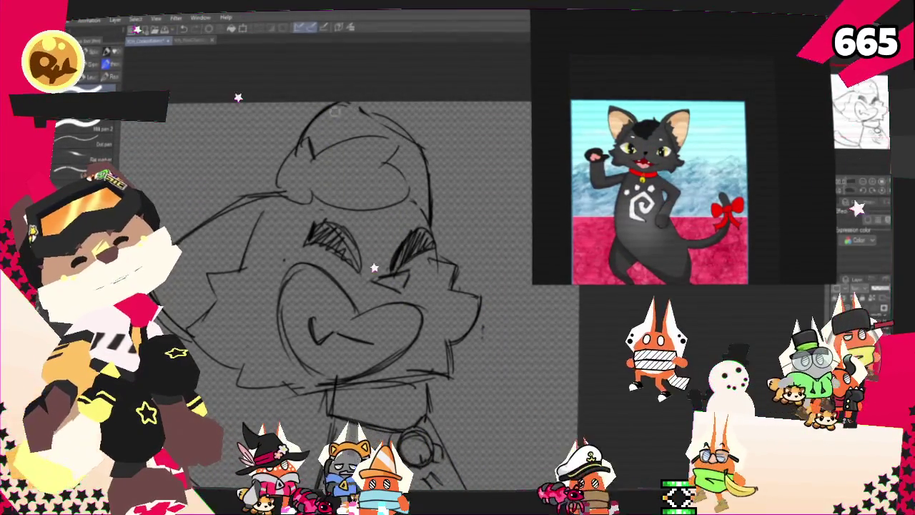
key(p)
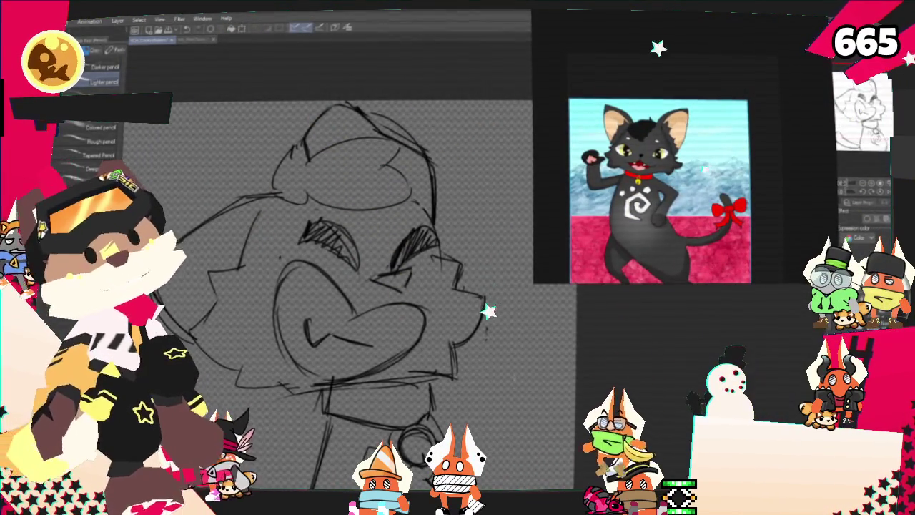
drag(213, 142, 242, 81)
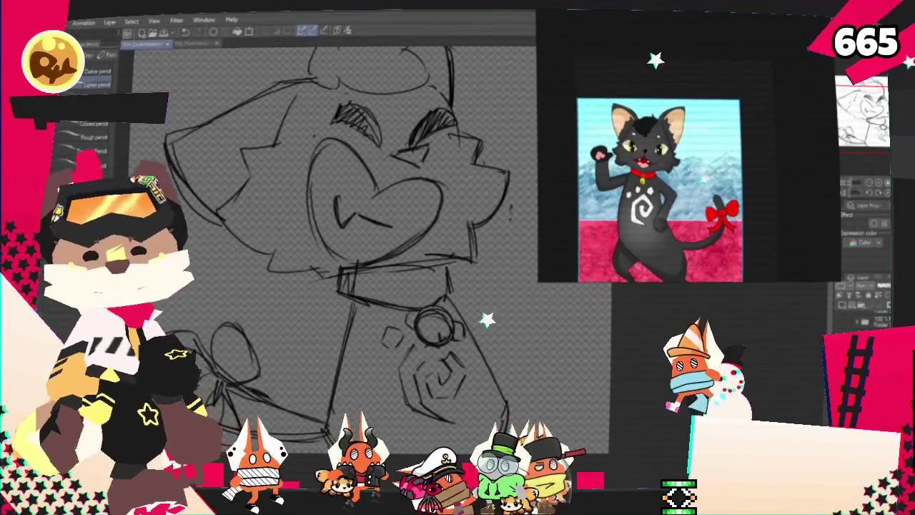
Step: Turn on Layer Color so the sketch lines show blue, ready for pen inking
click(846, 234)
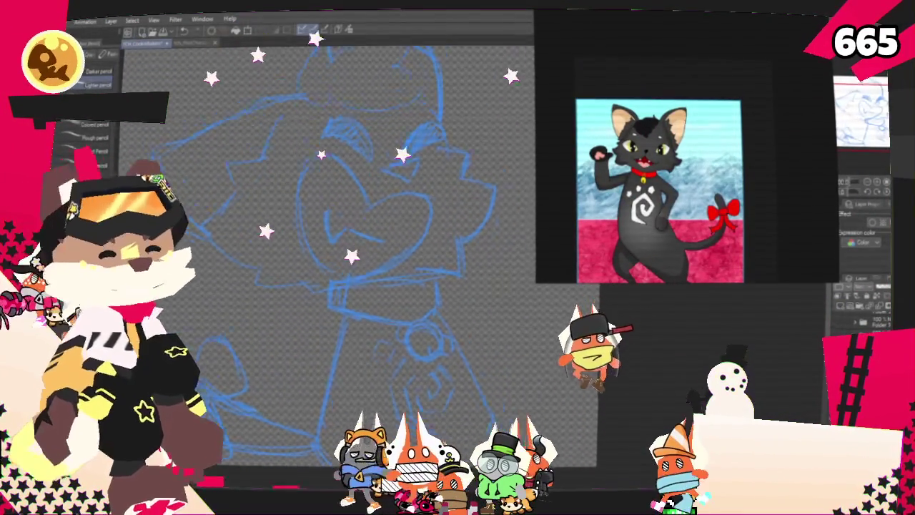
key(p)
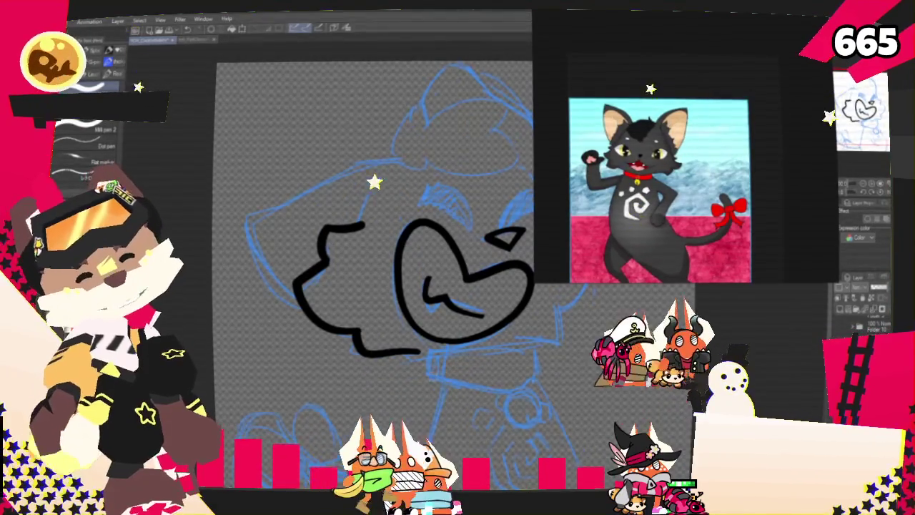
Step: Redraw the end of the neck line and ink the top edge of the collar
key(ctrl+z)
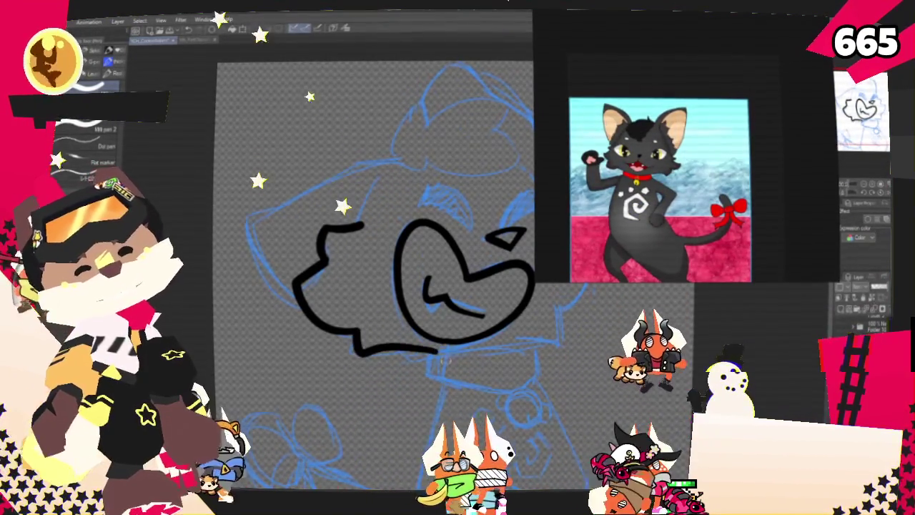
mouse_move(434, 352)
mouse_down()
mouse_move(427, 365)
mouse_move(324, 354)
mouse_move(428, 352)
mouse_up()
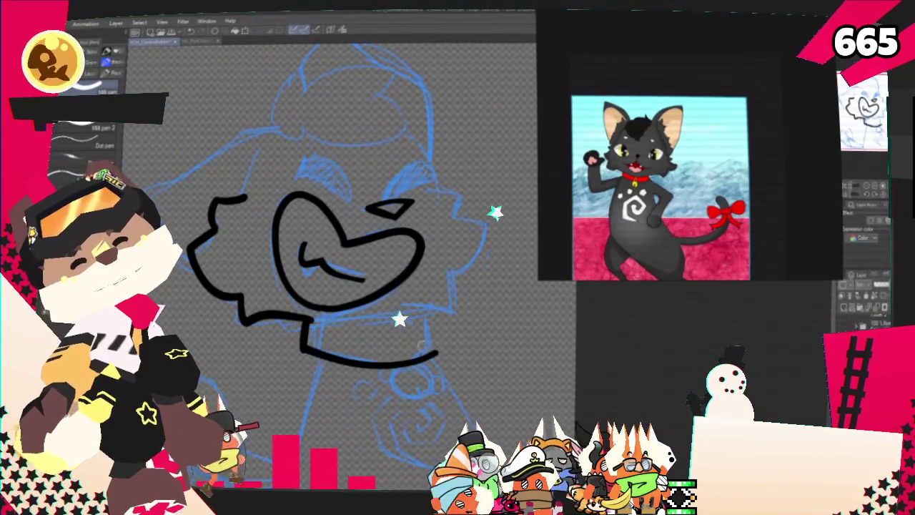
key(ctrl+z)
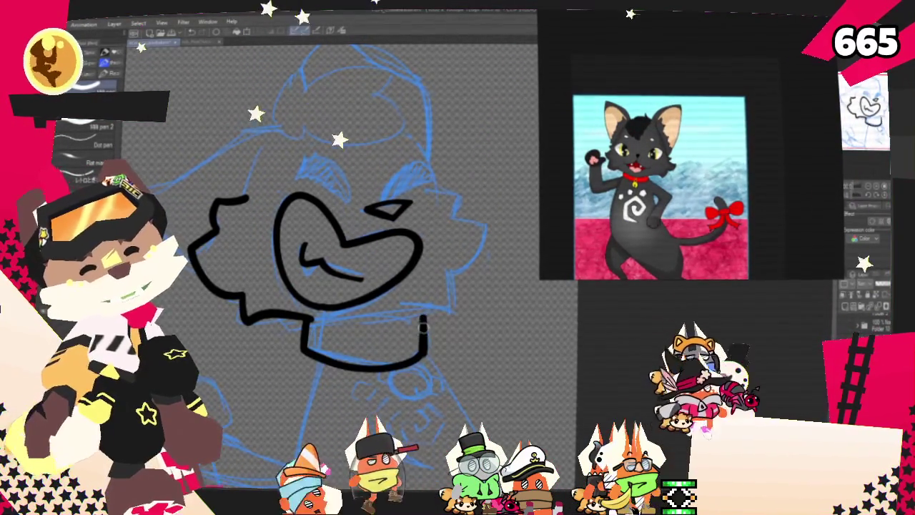
drag(420, 314, 326, 323)
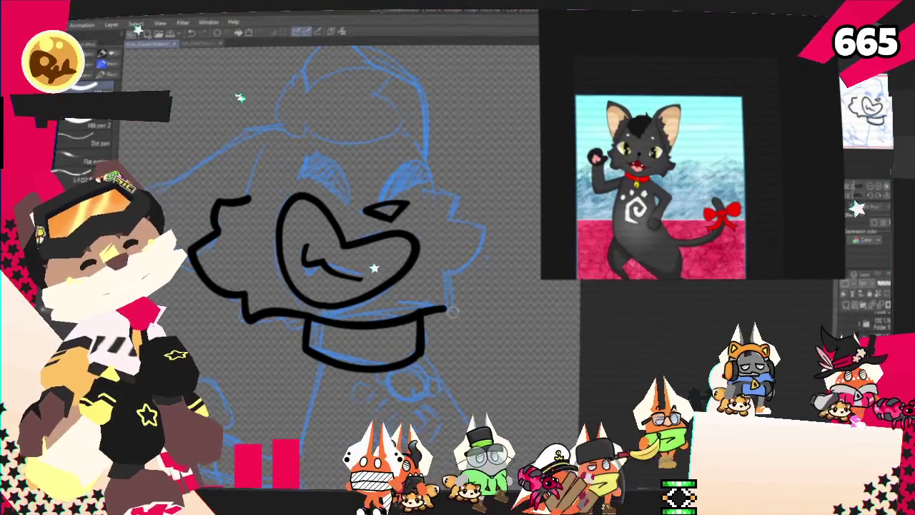
drag(417, 316, 449, 312)
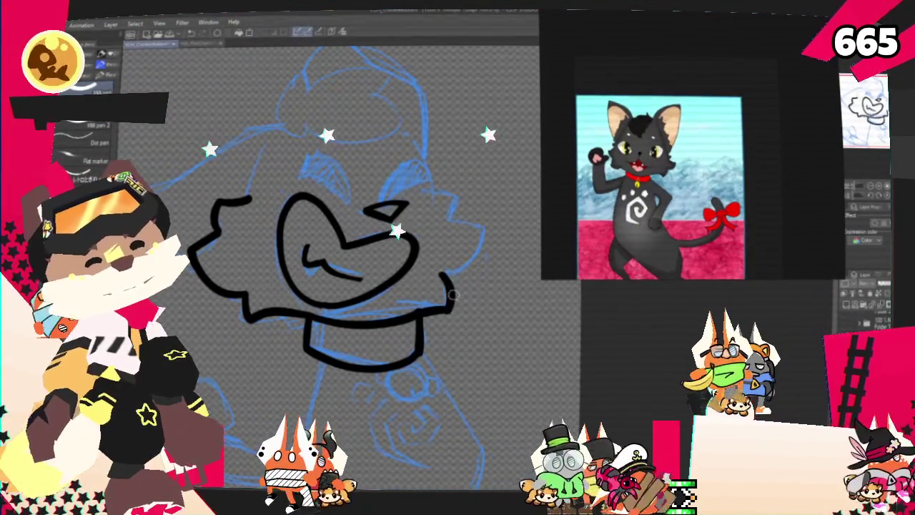
key(ctrl+z)
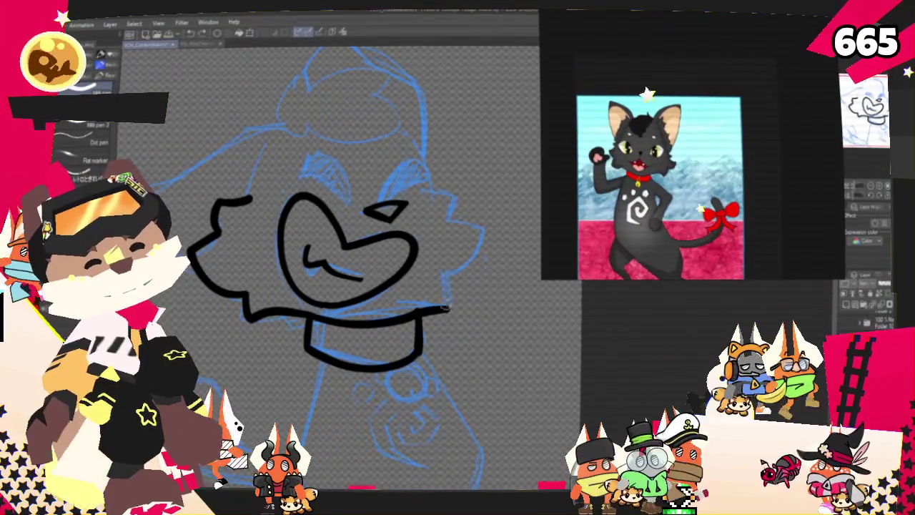
Step: Ink the cheek fur and the left and right edges of the head outline
drag(449, 309, 482, 246)
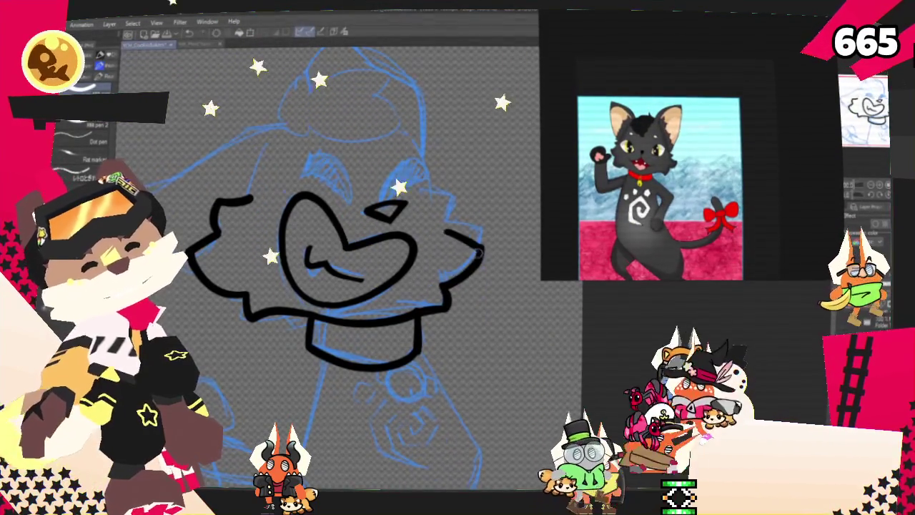
drag(427, 195, 456, 238)
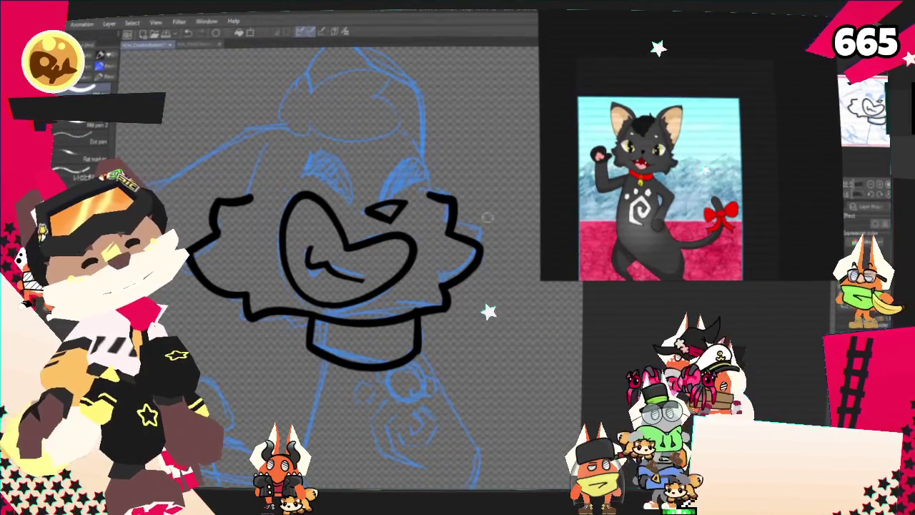
key(ctrl+z)
key(ctrl+z)
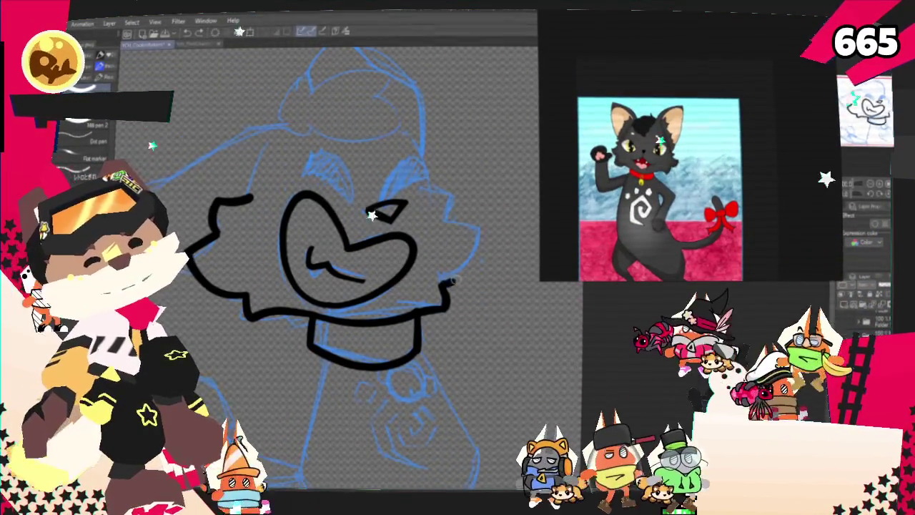
drag(444, 231, 478, 242)
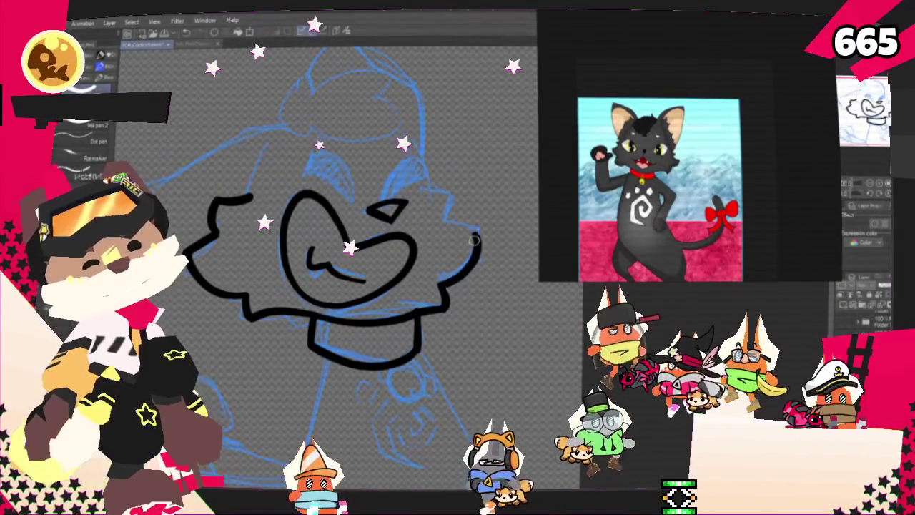
drag(429, 194, 447, 236)
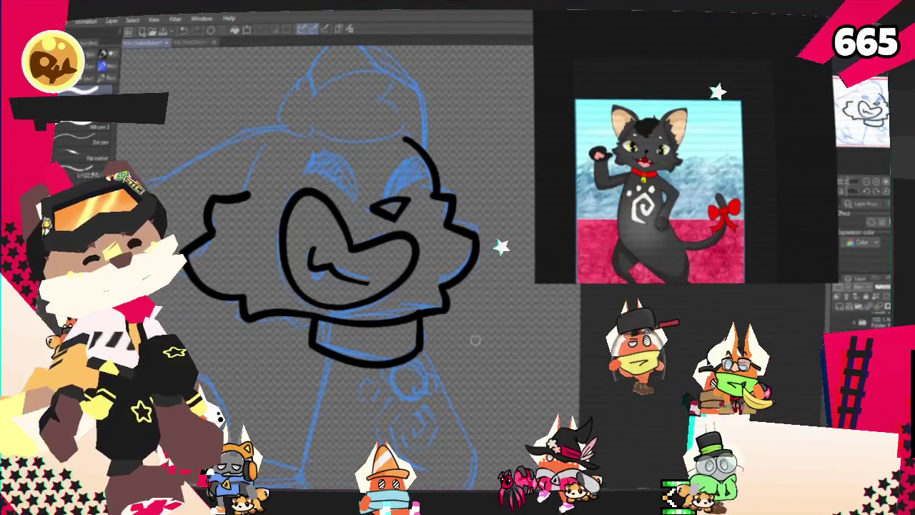
scroll(476, 340, up, 1)
key(ctrl+z)
drag(265, 257, 284, 220)
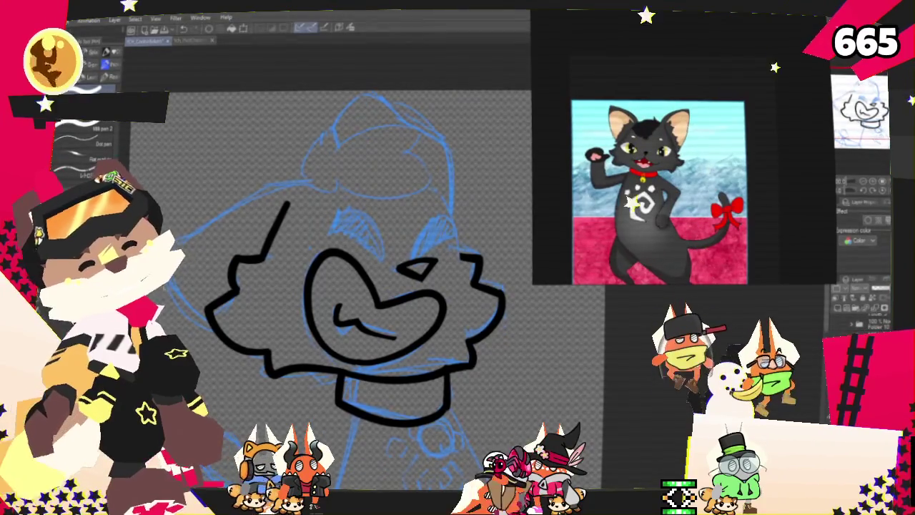
drag(434, 188, 463, 255)
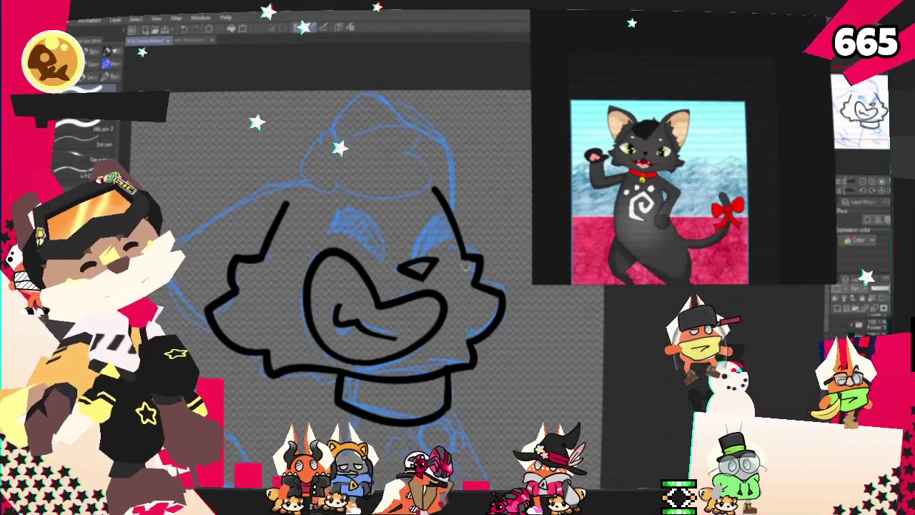
Step: Ink a heavy brow over the right eye and a solid black left eyebrow
drag(444, 221, 414, 257)
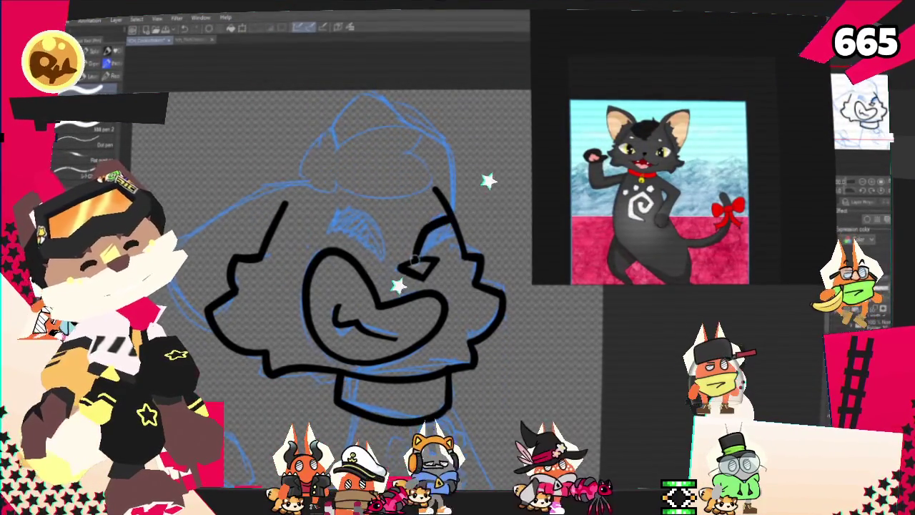
drag(449, 217, 419, 250)
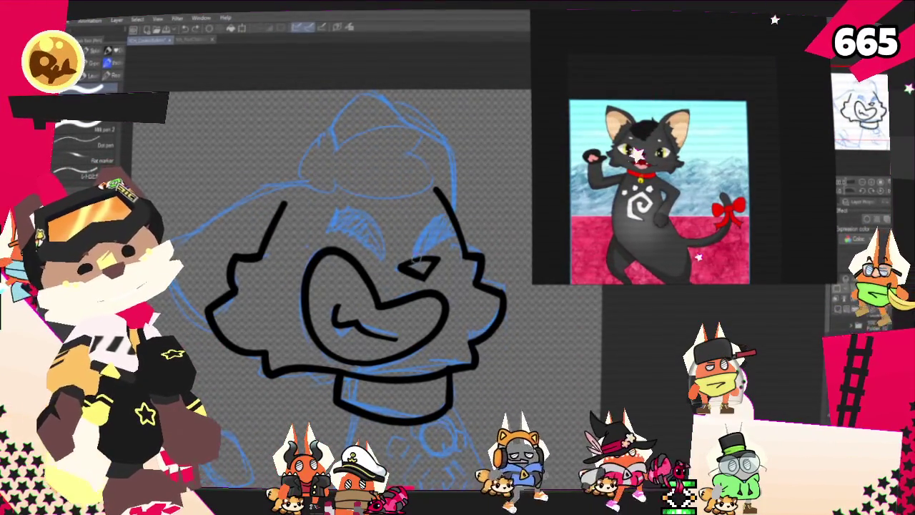
key(ctrl+z)
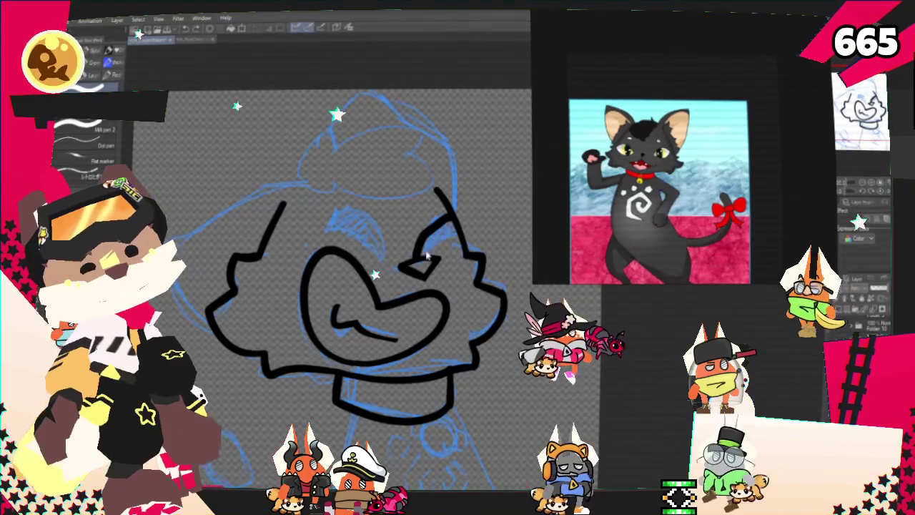
drag(452, 220, 420, 243)
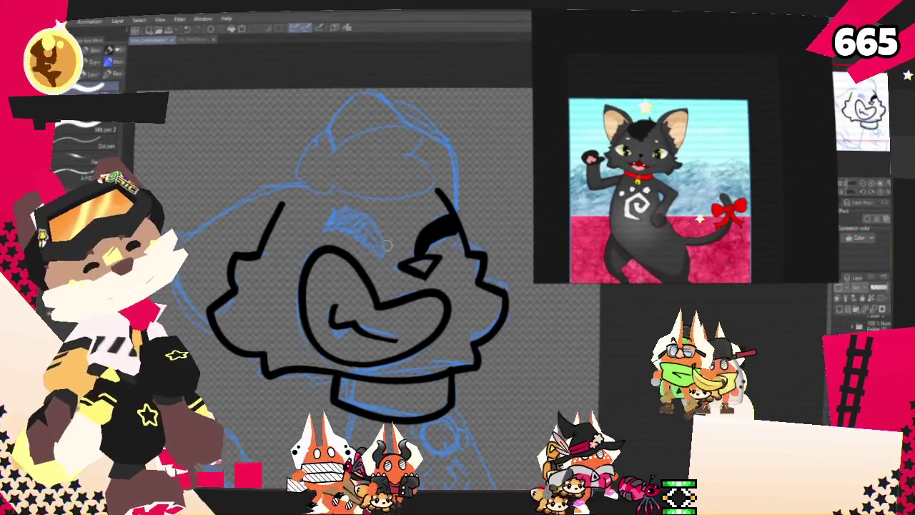
drag(385, 255, 327, 232)
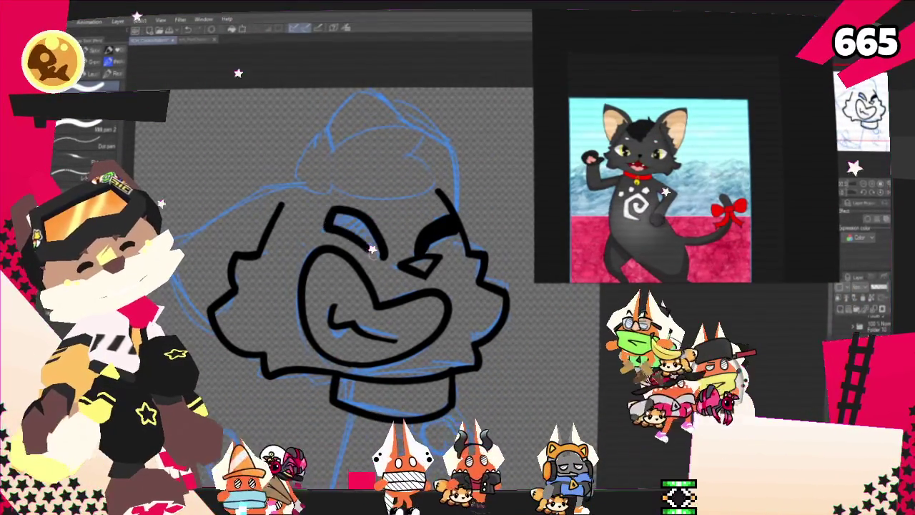
mouse_move(379, 240)
mouse_down()
mouse_move(336, 218)
mouse_move(386, 263)
mouse_up()
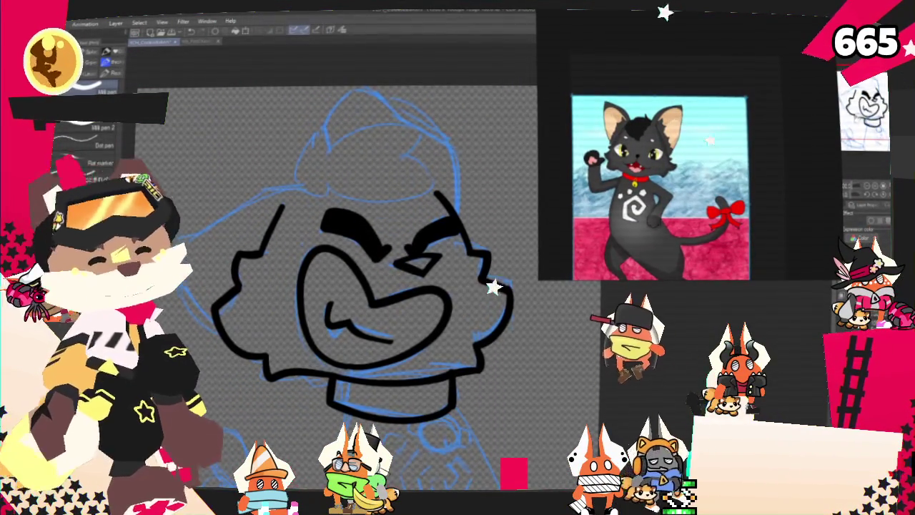
drag(399, 383, 570, 408)
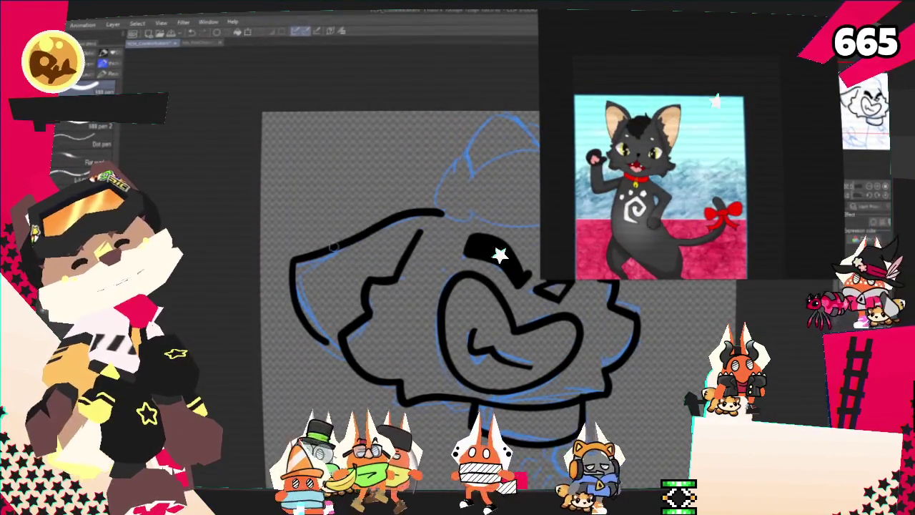
Step: Ink the back of the cat's head and redraw the line on its right side
drag(438, 213, 343, 336)
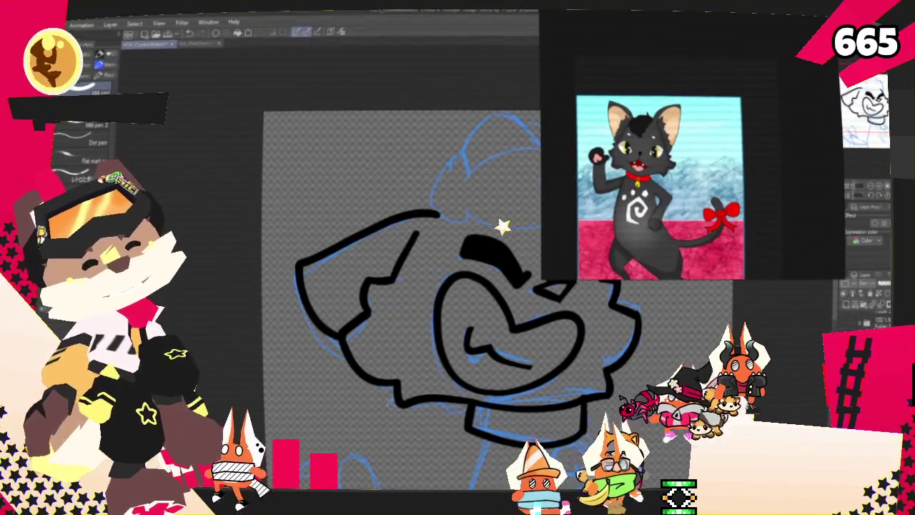
drag(457, 194, 328, 241)
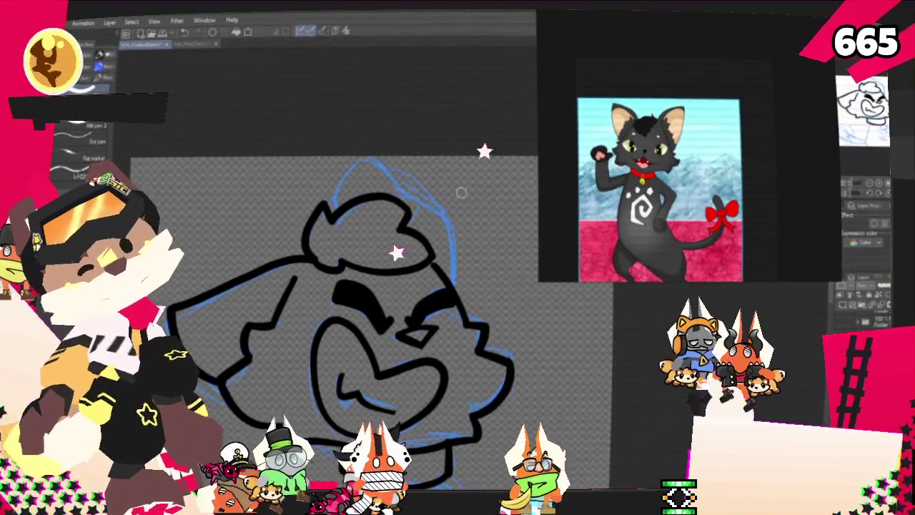
key(ctrl+z)
drag(449, 285, 458, 251)
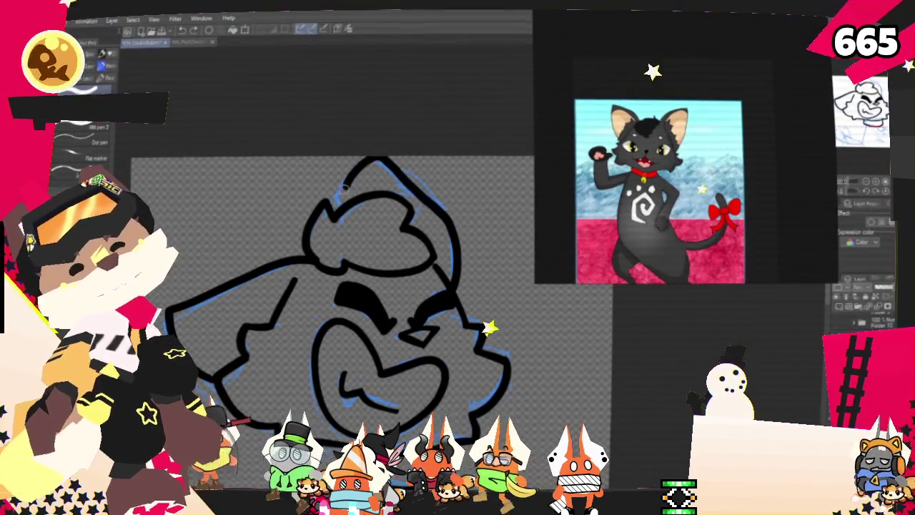
drag(527, 366, 506, 255)
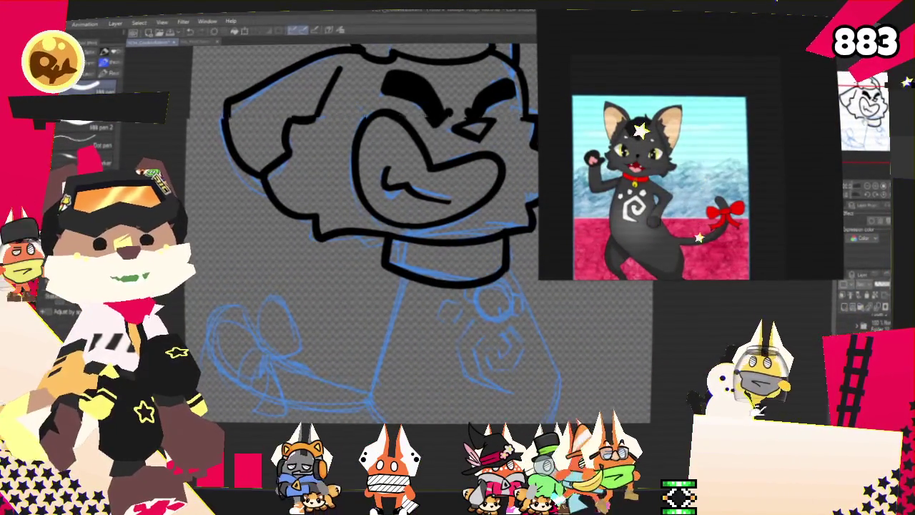
Step: Ink the bell hanging from the collar
scroll(372, 215, down, 1)
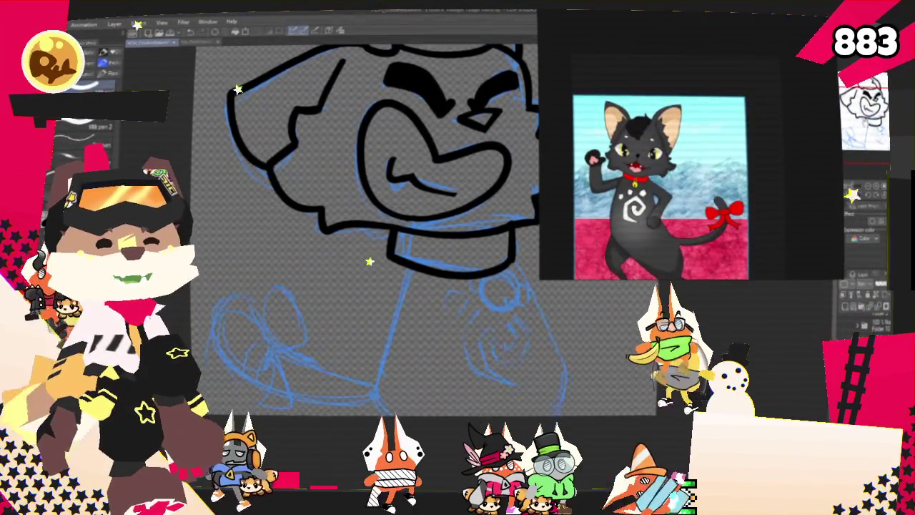
scroll(372, 215, right, 1)
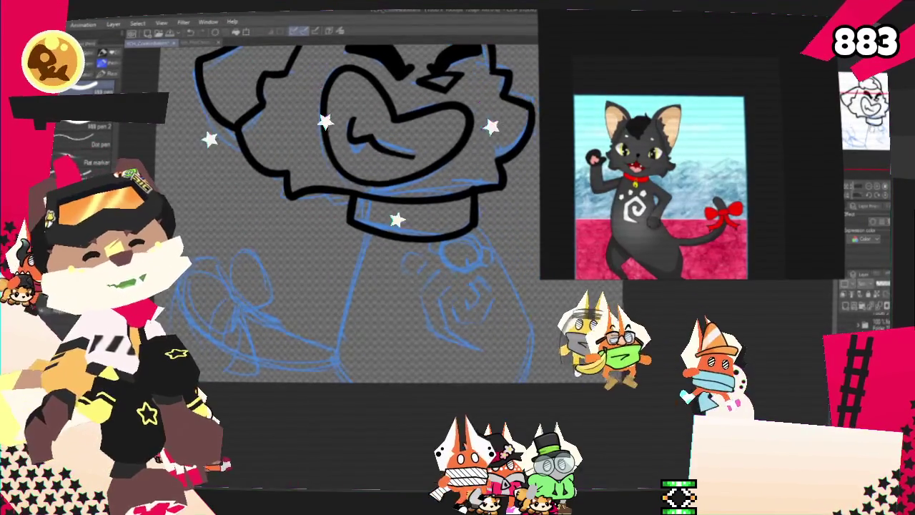
mouse_move(442, 246)
mouse_down()
mouse_move(472, 266)
mouse_move(473, 228)
mouse_up()
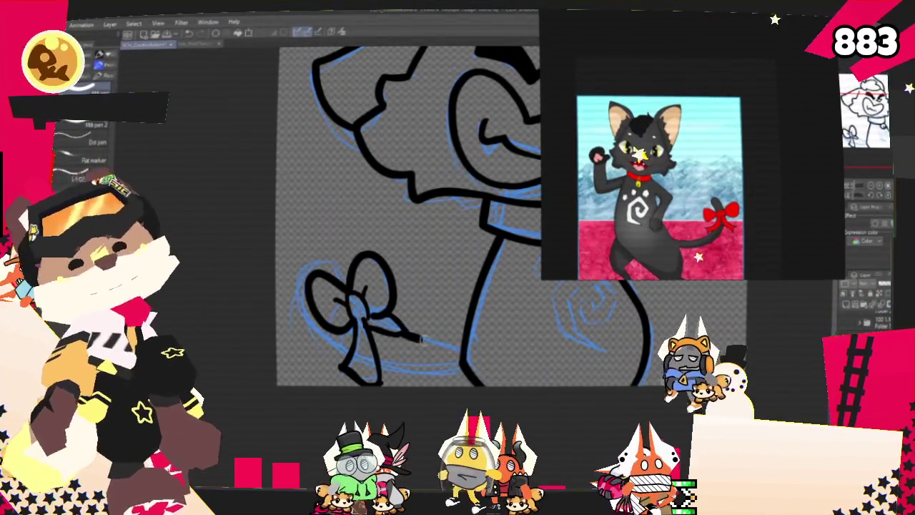
Step: Ink the tail line leading from the bow and outline the bow's left loop
drag(405, 332, 461, 346)
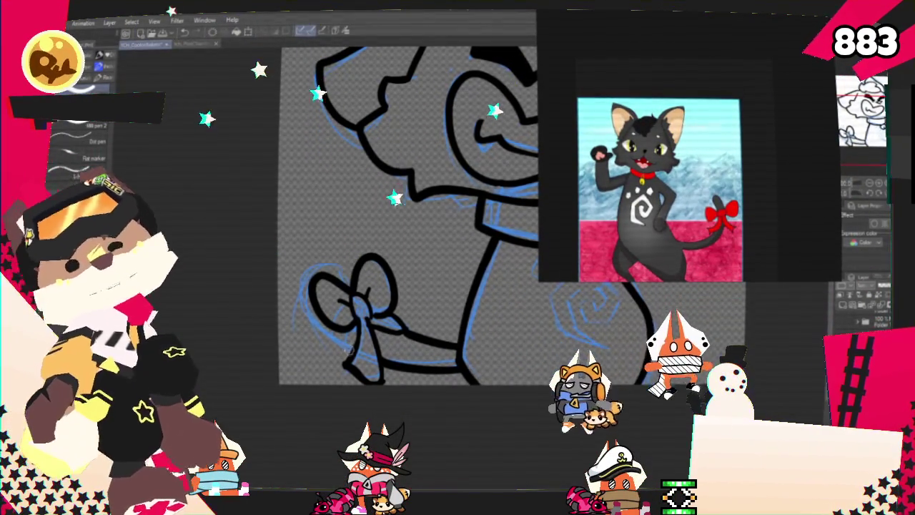
drag(358, 293, 351, 281)
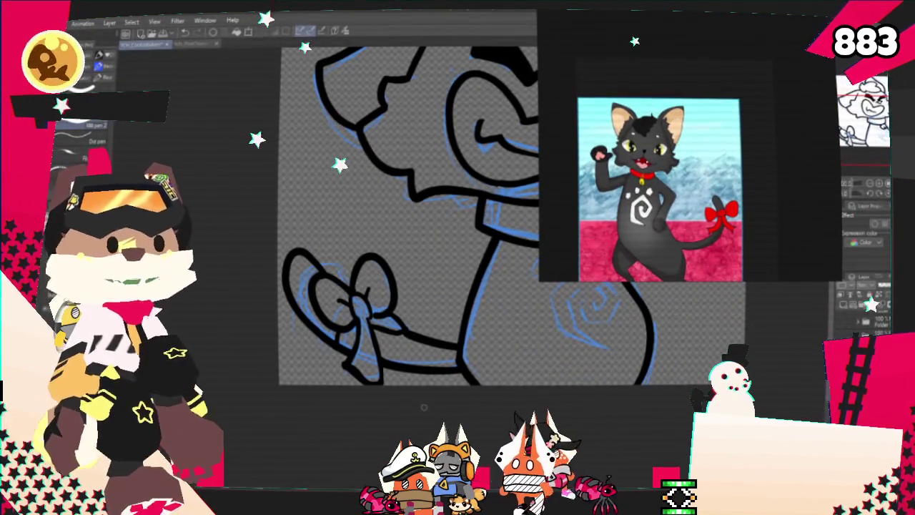
scroll(476, 222, up, 1)
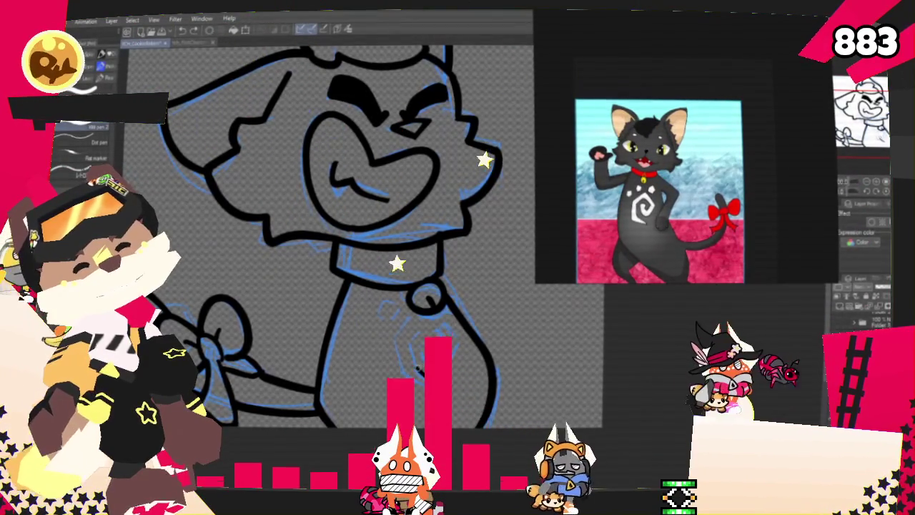
Step: Try a spiral swirl on the chest, undo both strokes, then re-centre and level the view
drag(422, 350, 443, 390)
drag(429, 329, 454, 358)
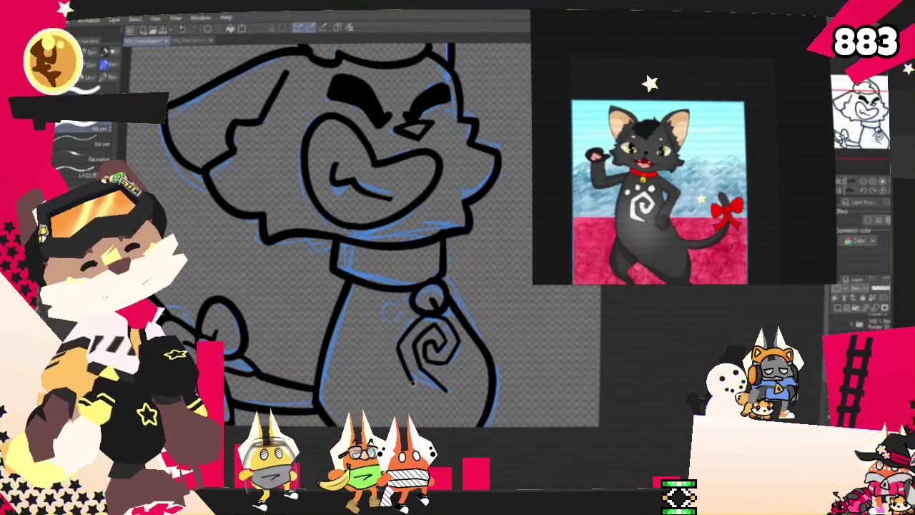
key(ctrl+z)
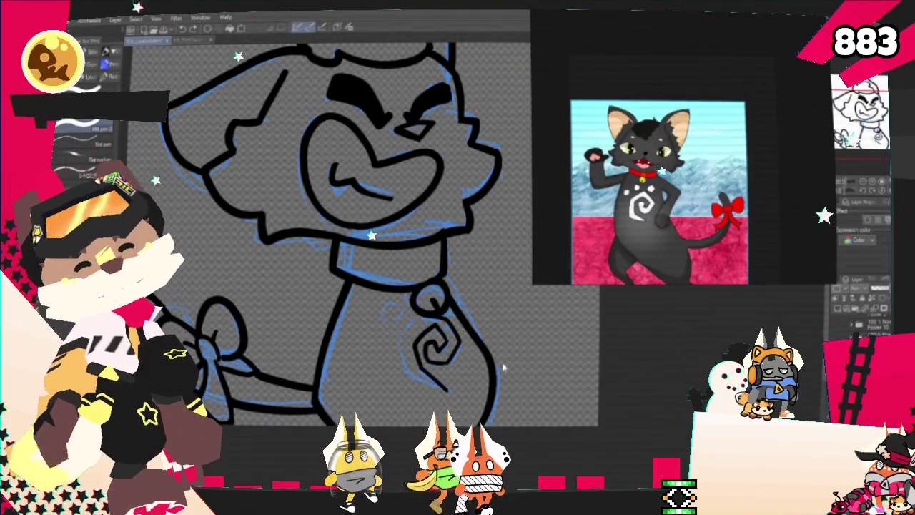
key(ctrl+z)
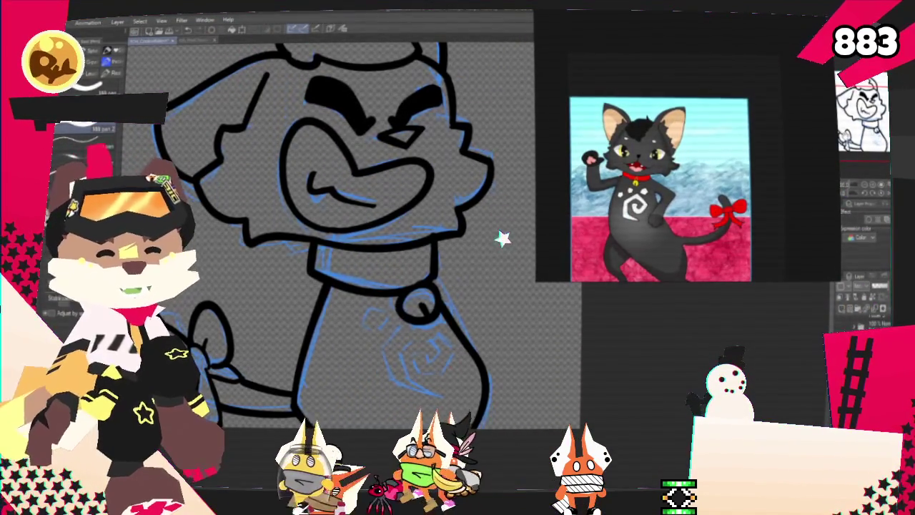
drag(344, 236, 393, 257)
drag(379, 129, 336, 200)
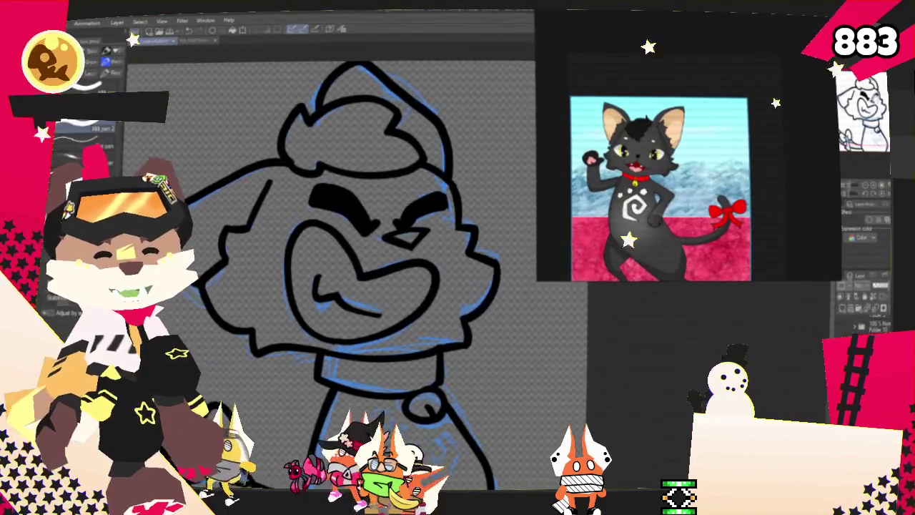
drag(372, 236, 402, 213)
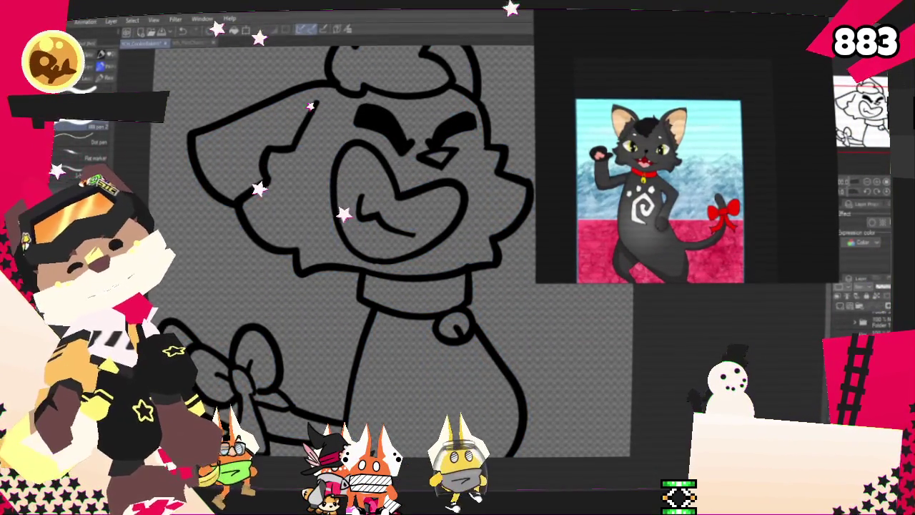
Step: Bucket-fill the cat's head dark gray and the hair tuft solid black
click(458, 179)
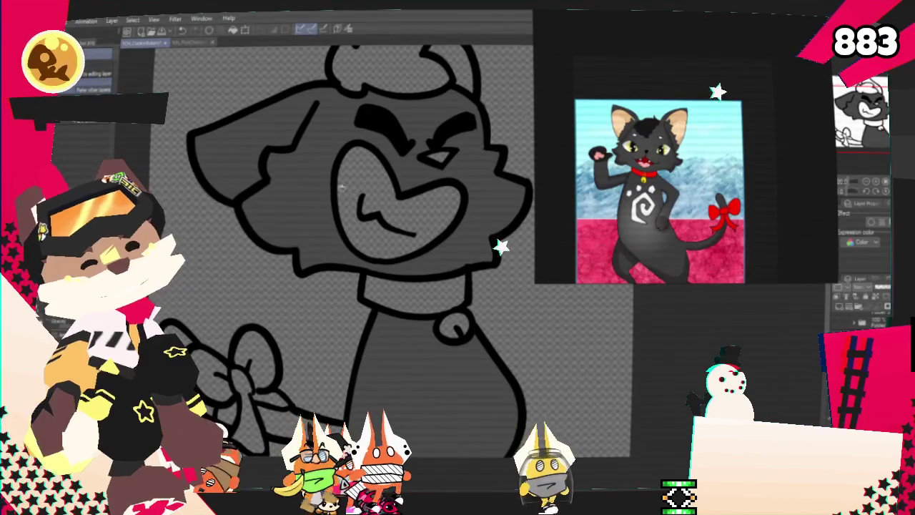
scroll(786, 141, up, 2)
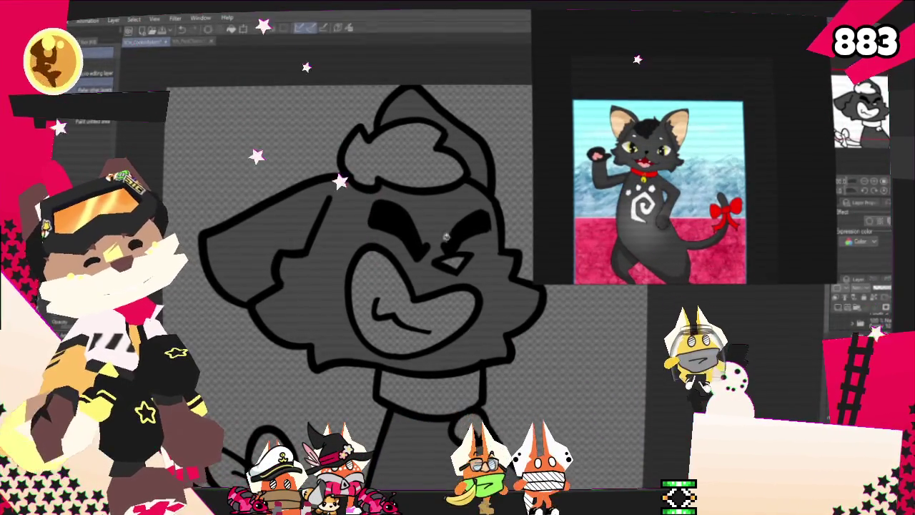
click(427, 183)
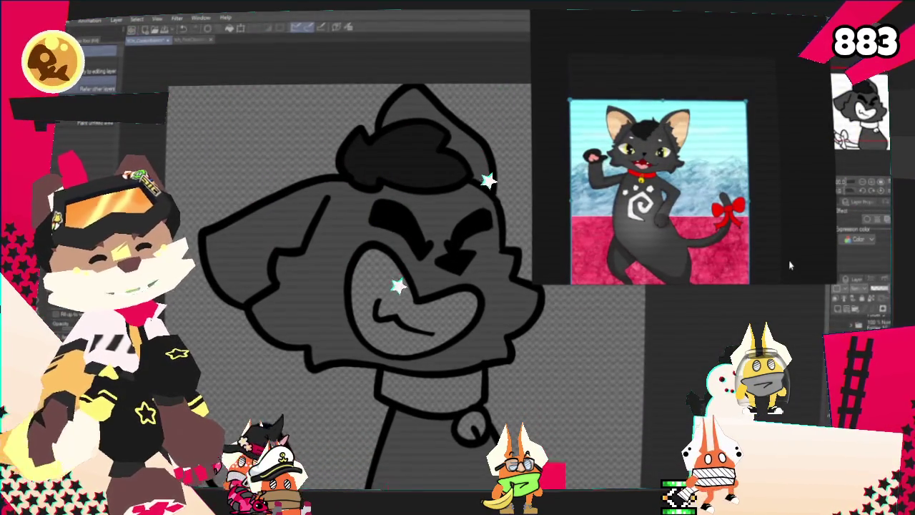
scroll(650, 165, up, 4)
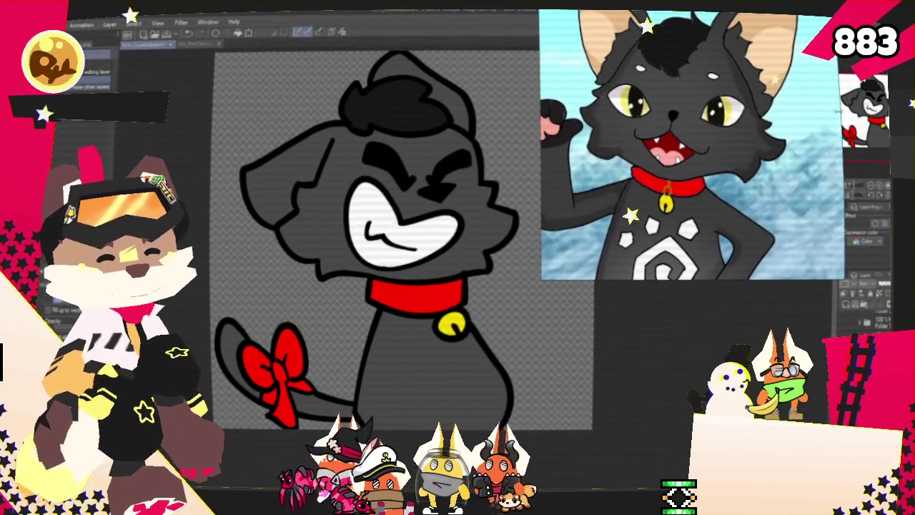
drag(402, 244, 373, 264)
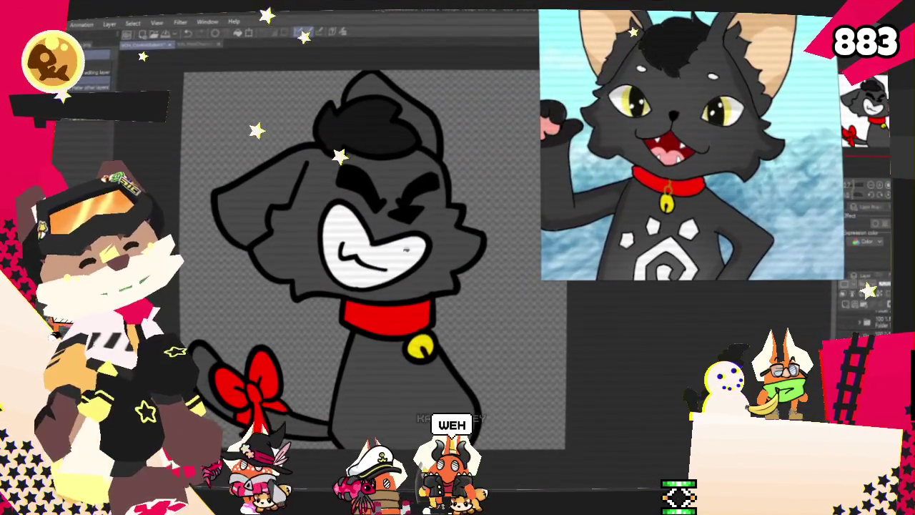
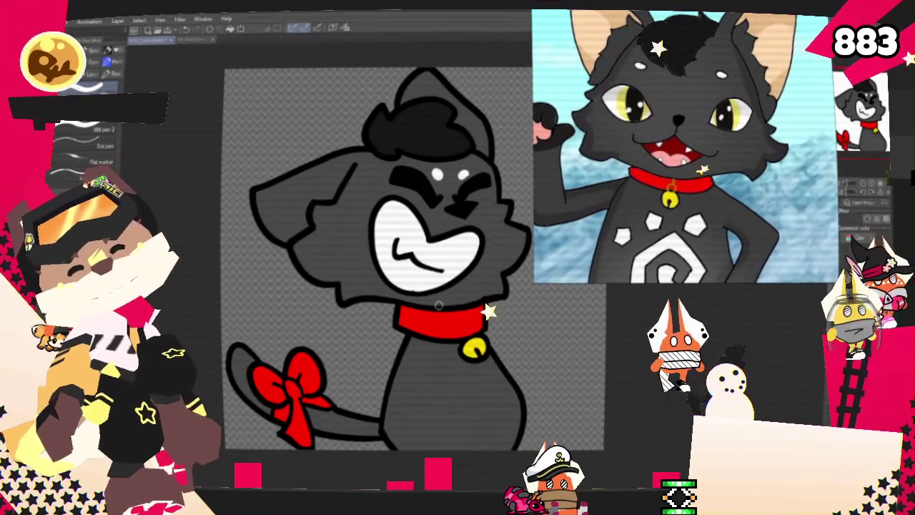
Step: Try a white stroke on the cat's chest, undo it, and zoom out to see more of the cat
drag(462, 363, 472, 402)
key(ctrl+z)
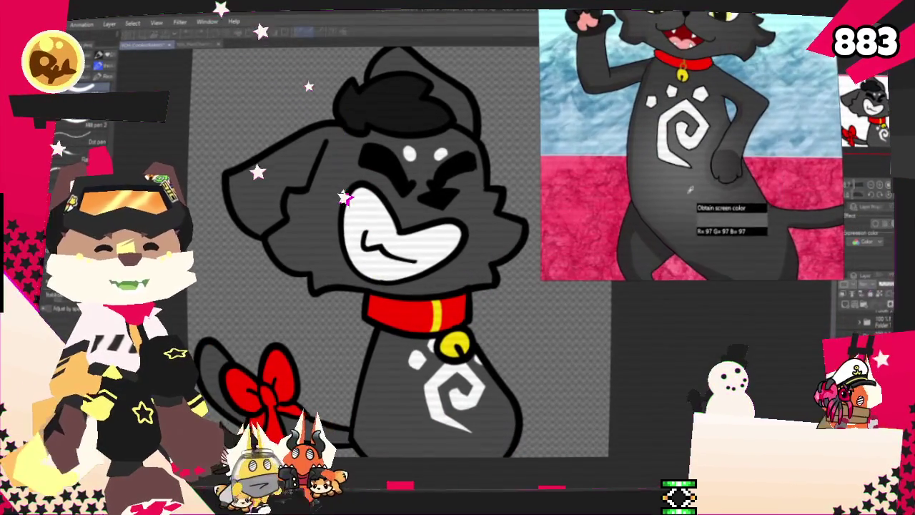
key(ctrl+minus)
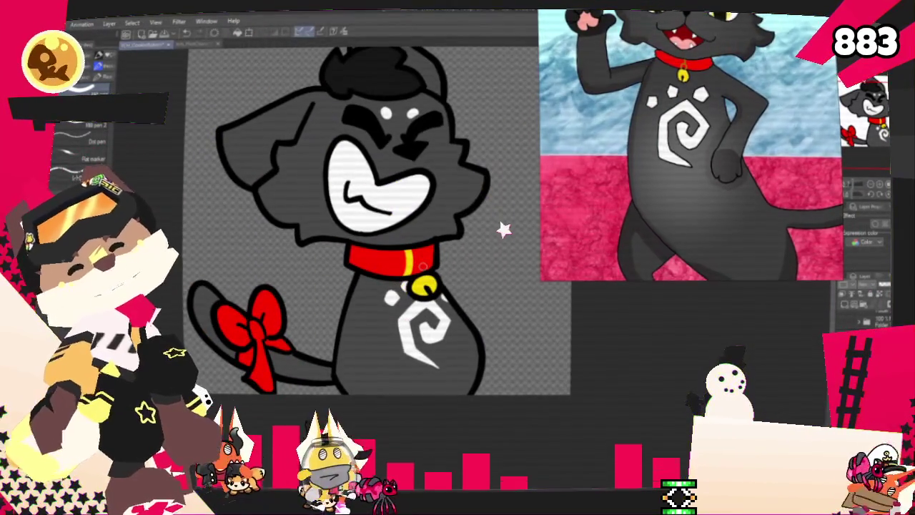
Step: Auto-select the grey cat's body area with a single click
key(g)
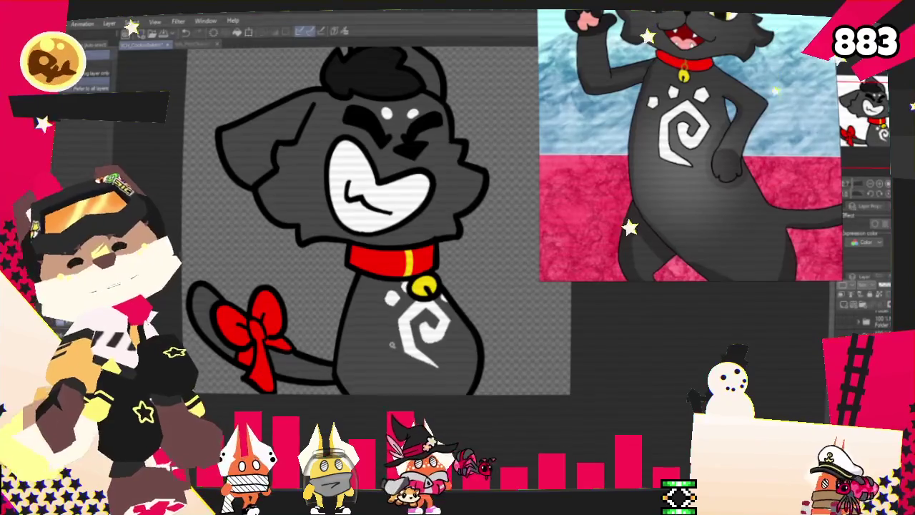
key(w)
click(391, 346)
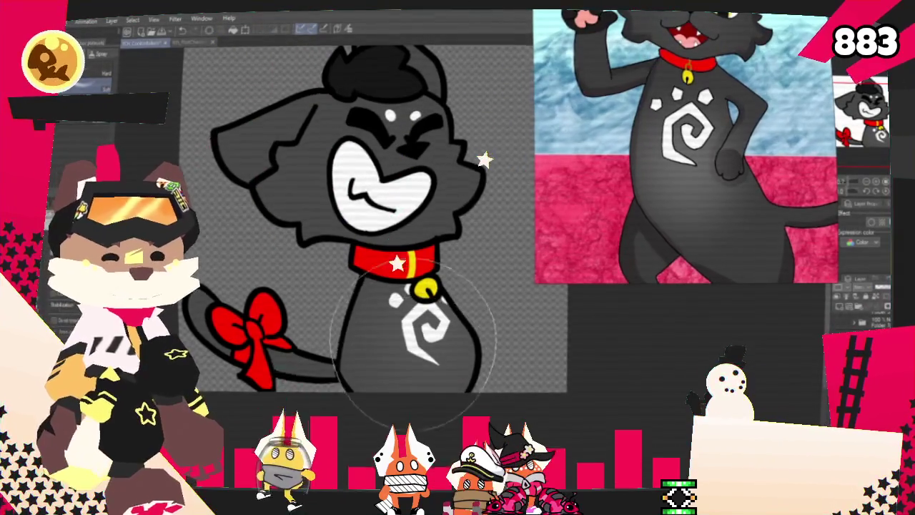
Step: Zoom around the finished cat drawing and bring up the File menu
scroll(417, 351, down, 3)
scroll(386, 329, up, 2)
scroll(358, 316, up, 2)
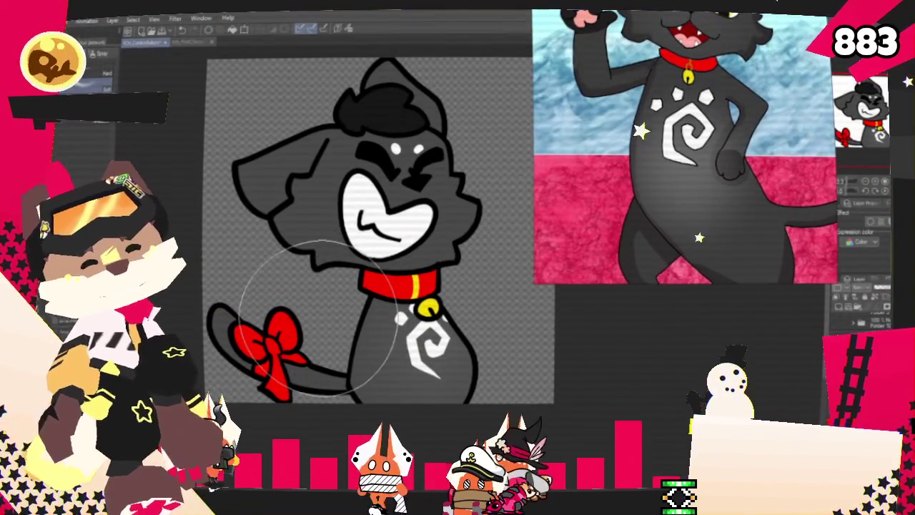
scroll(322, 314, down, 2)
scroll(322, 315, down, 1)
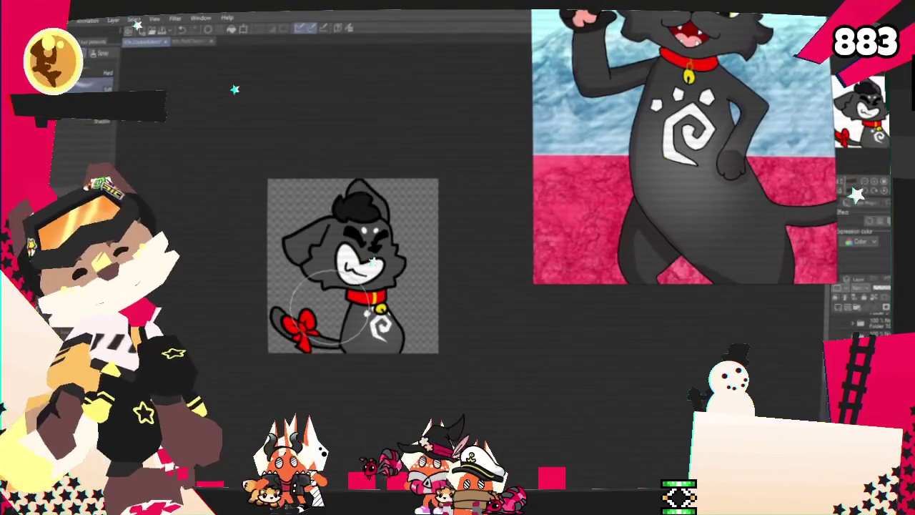
scroll(322, 286, up, 1)
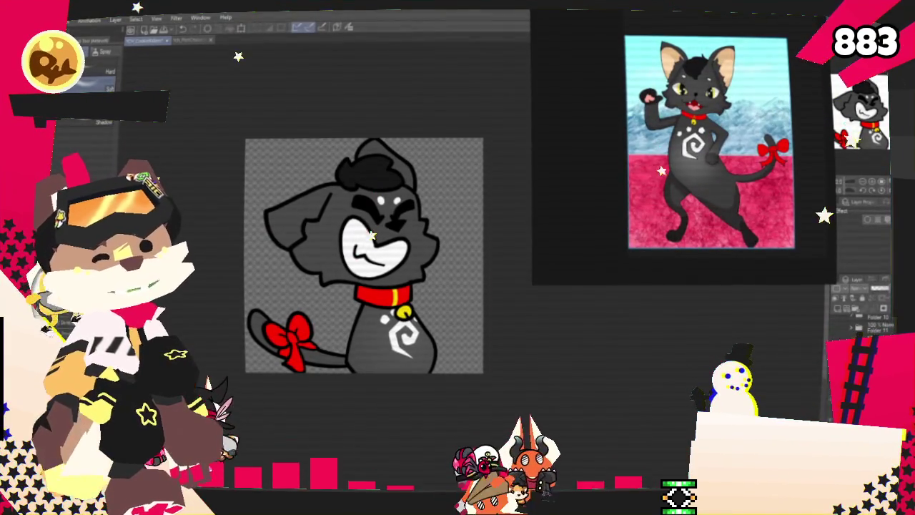
key(alt+f)
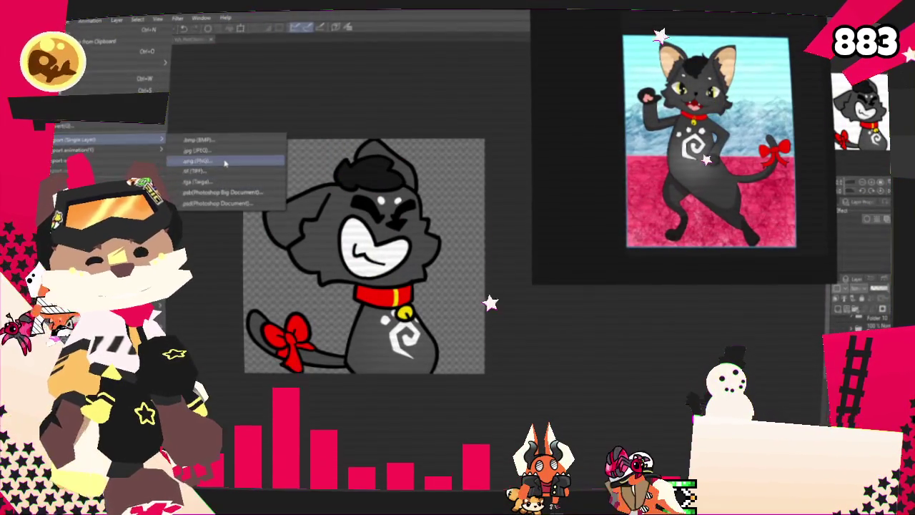
Step: Choose Export (Single Layer) to show the PNG format option
mouse_move(107, 140)
click(224, 164)
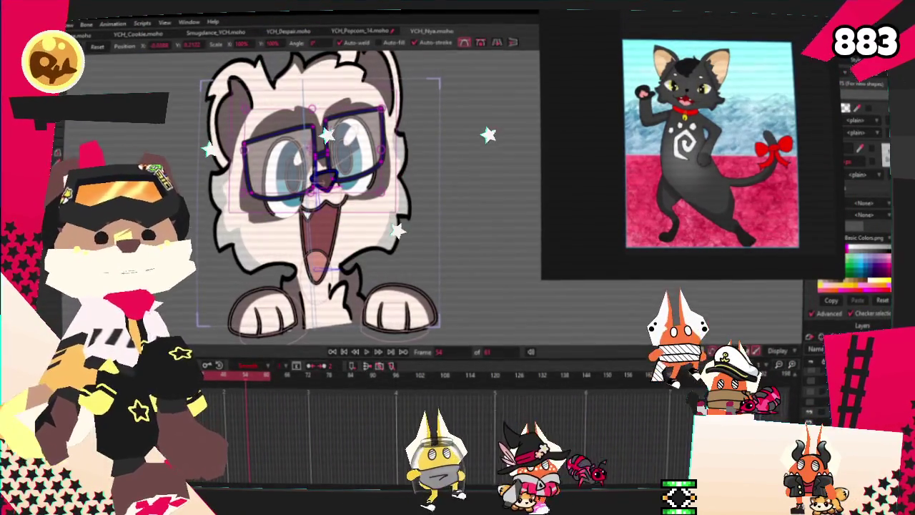
Step: Rewind the glasses-wearing character's animation to the first frame and play it
scroll(400, 193, up, 3)
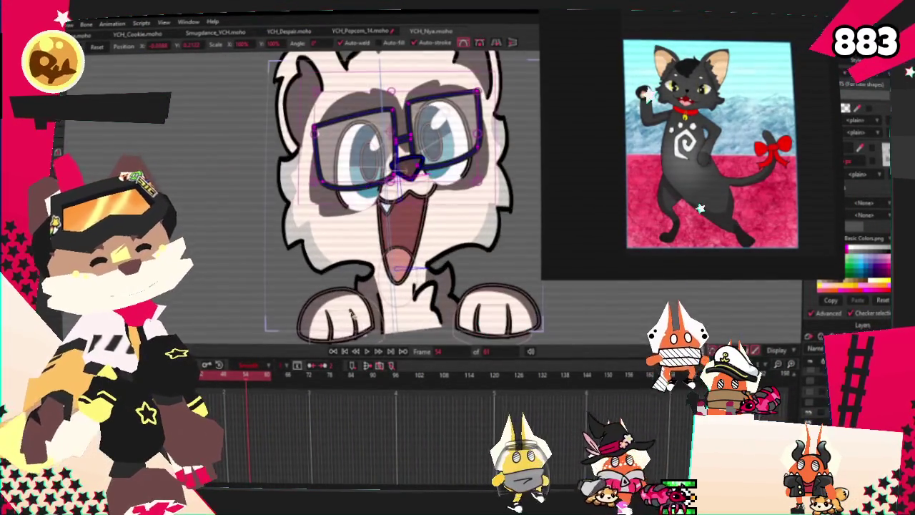
click(345, 353)
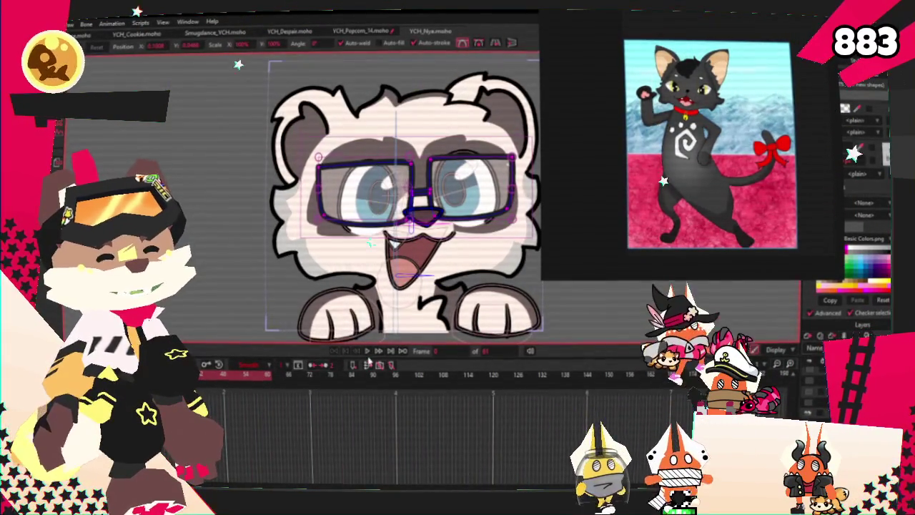
click(369, 353)
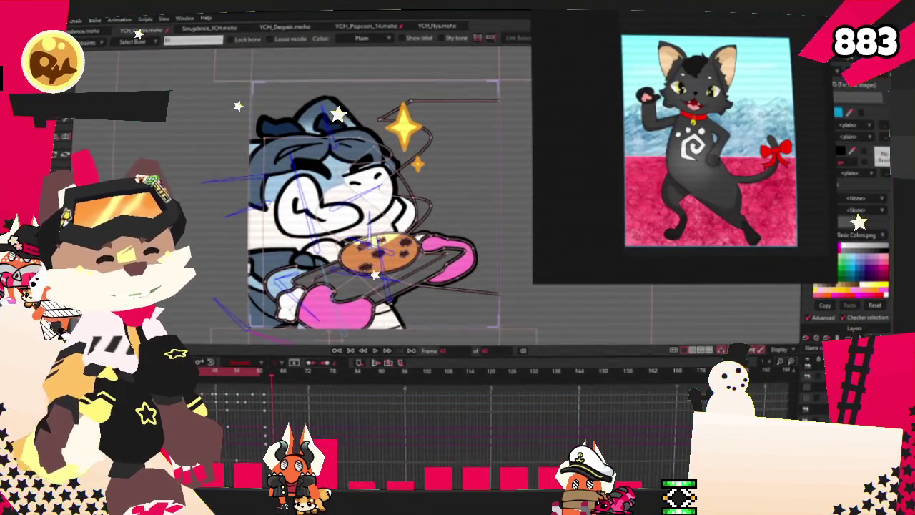
Step: Set the character image layer's source to the grey cat from the CookieBakers folder
double_click(844, 357)
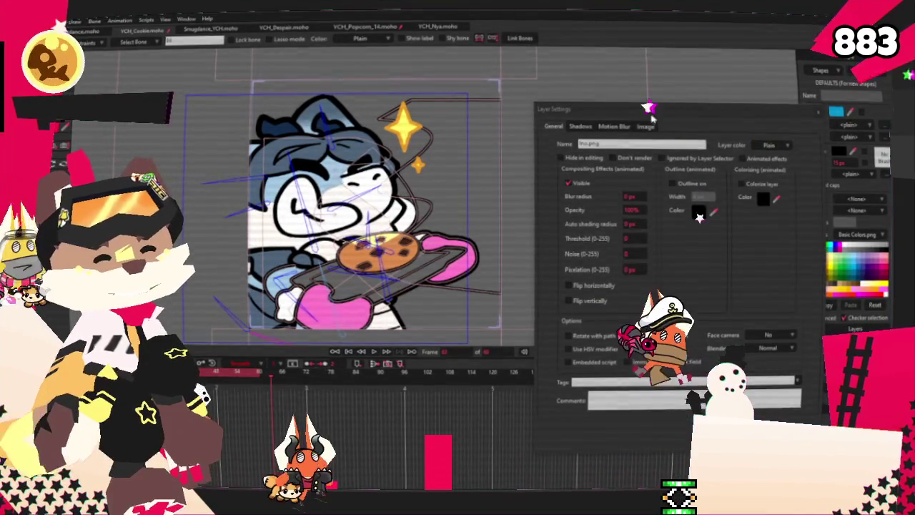
click(646, 126)
click(613, 158)
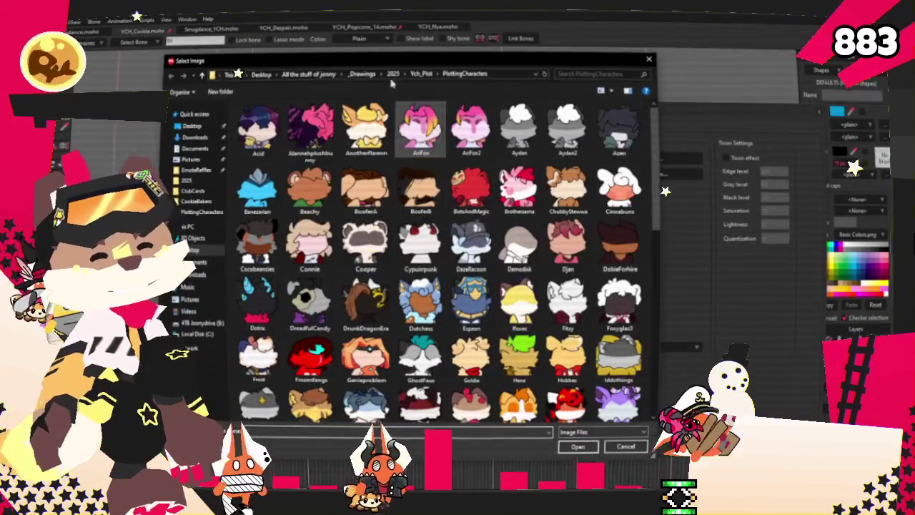
click(393, 75)
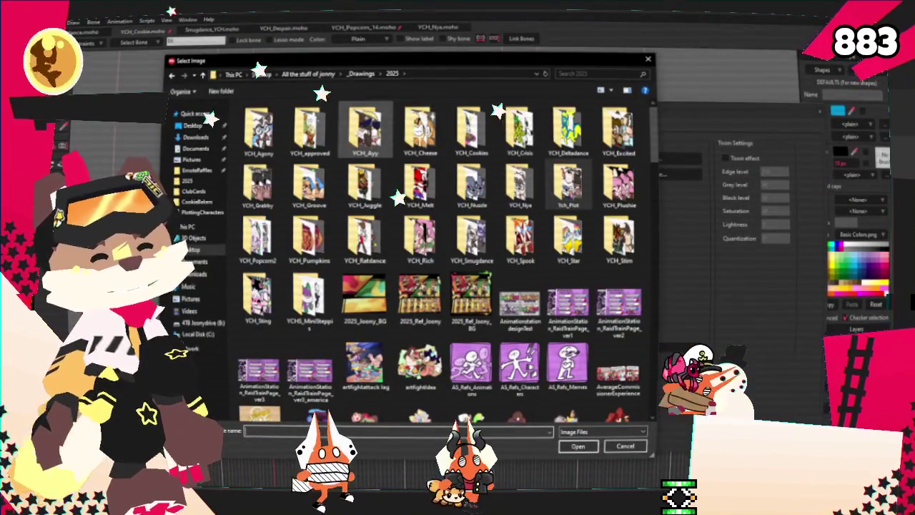
double_click(470, 128)
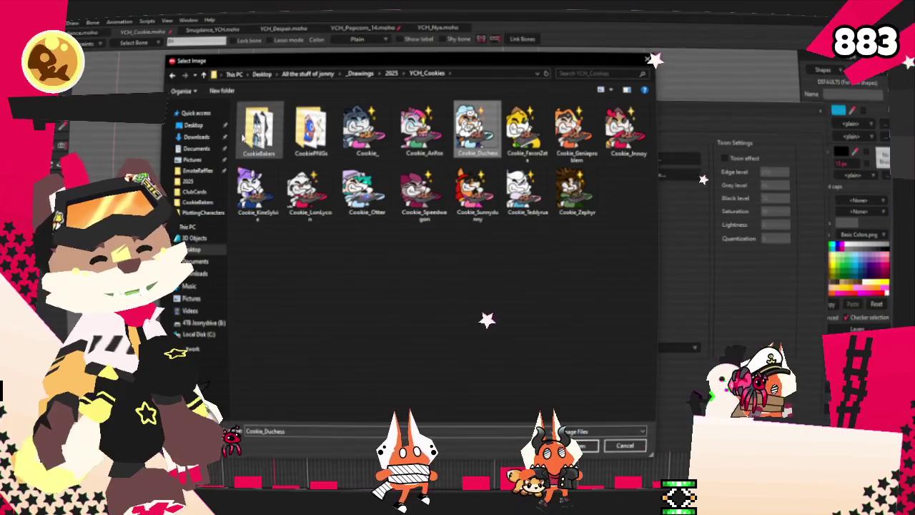
double_click(259, 128)
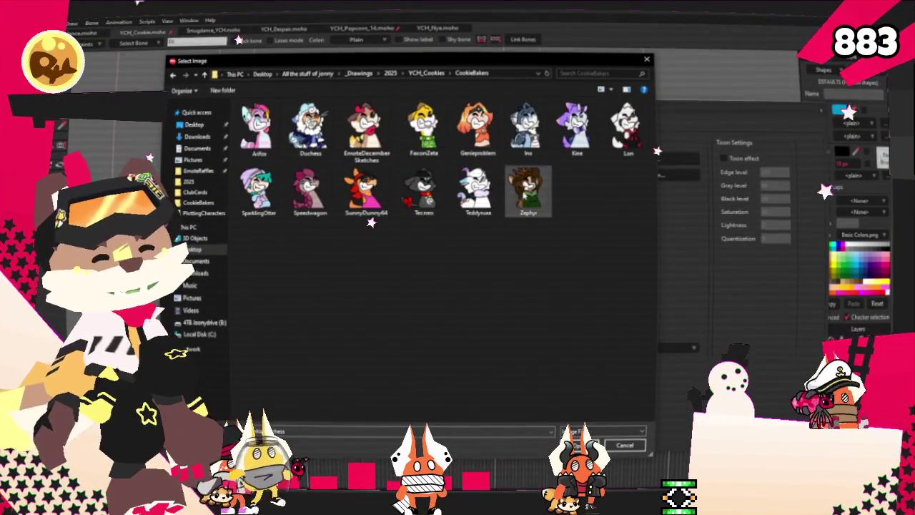
key(Return)
key(Return)
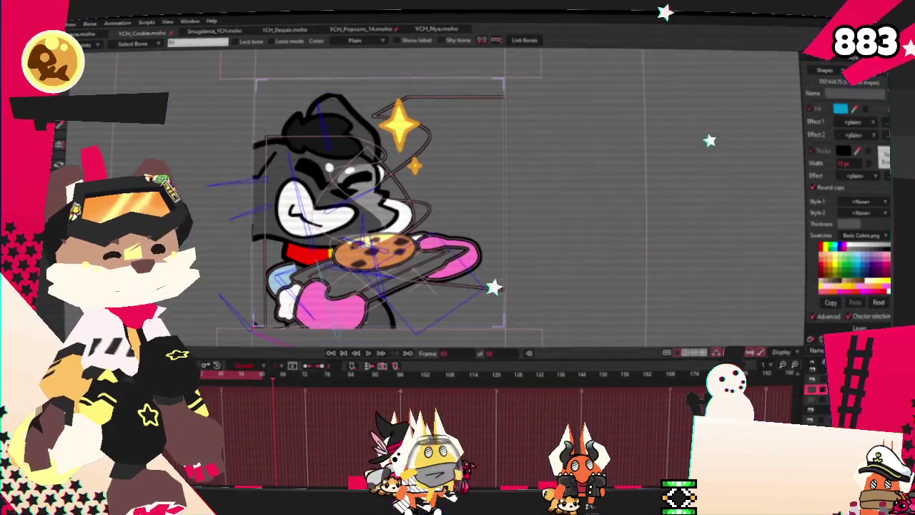
Step: Set the cookie layer's source to the acorn image from the CookiePNGs folder
double_click(824, 366)
click(643, 125)
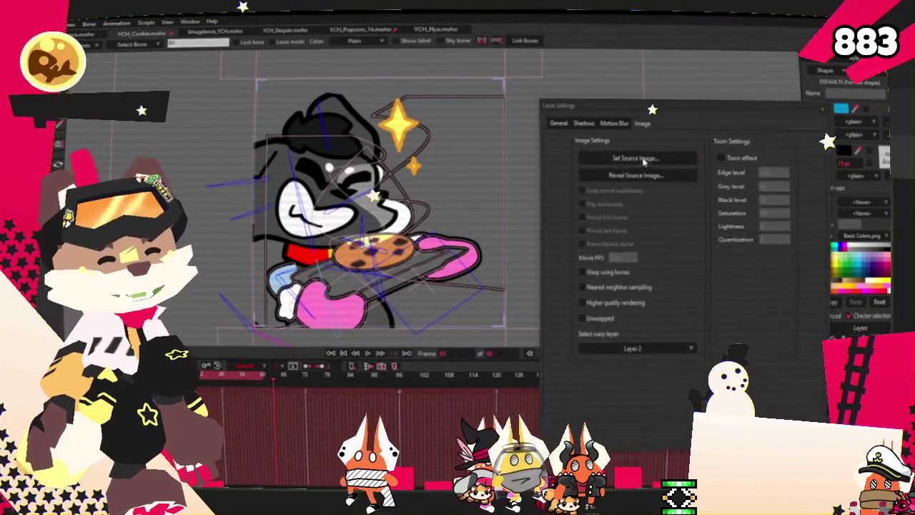
click(643, 158)
click(425, 73)
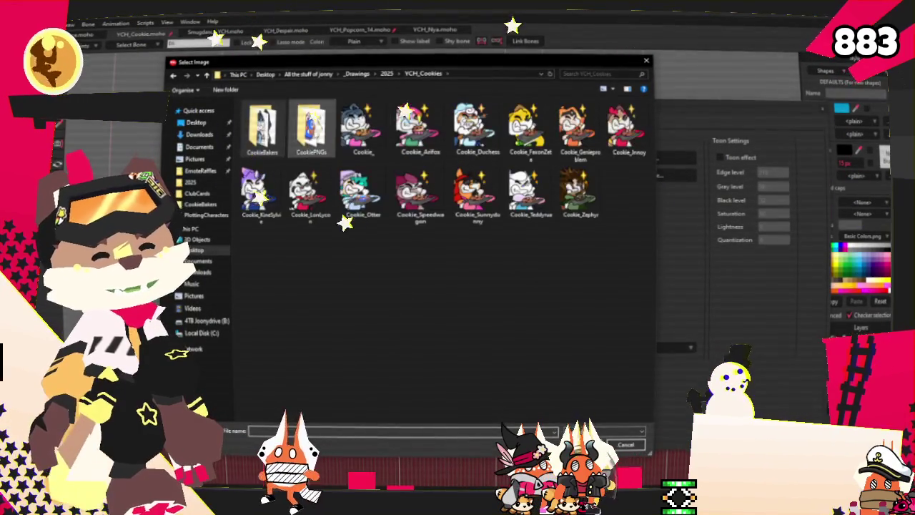
double_click(308, 125)
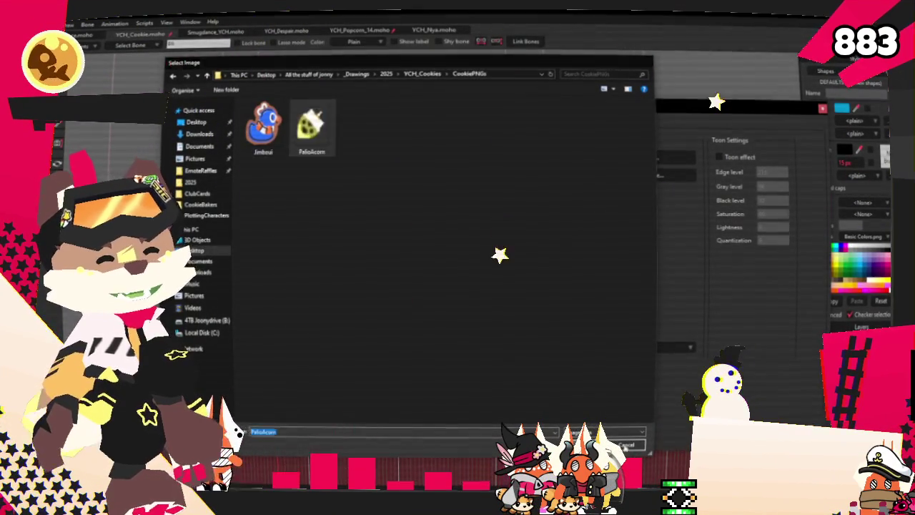
key(Return)
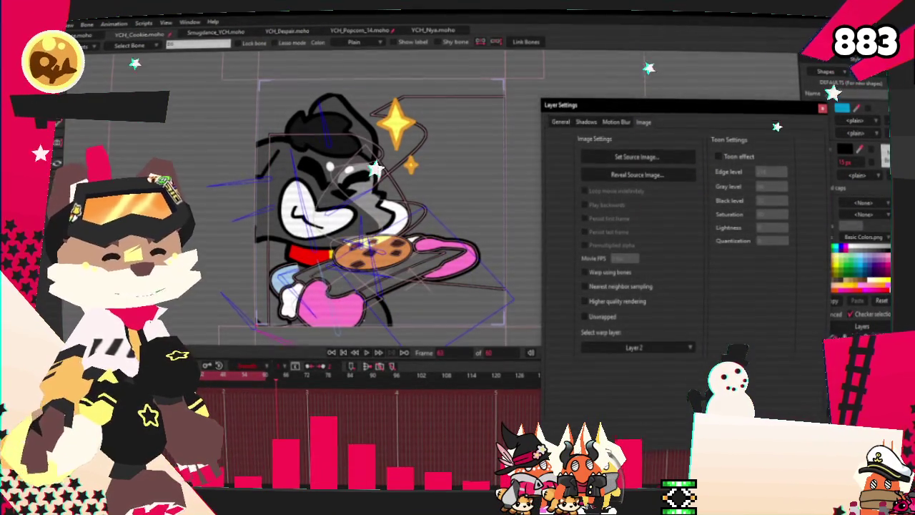
key(Return)
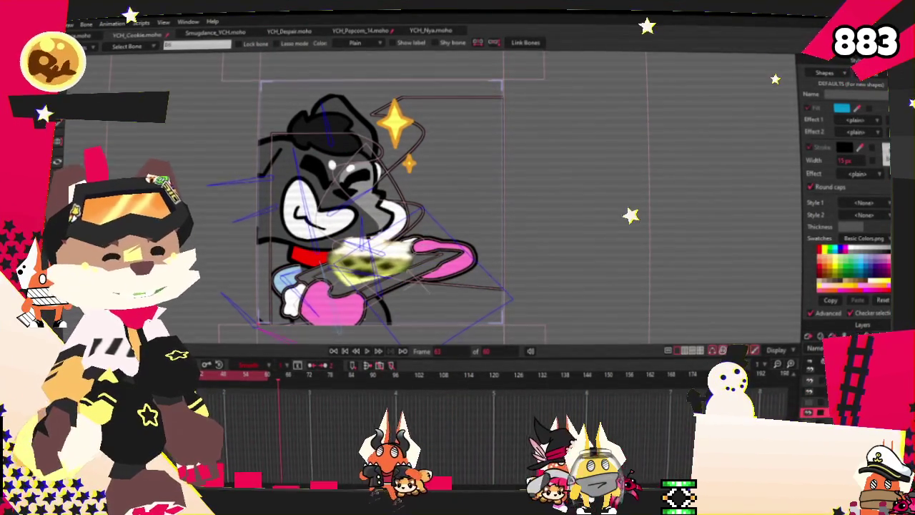
Step: Switch to the Select Shape tool and jump to another animation frame
scroll(643, 334, down, 2)
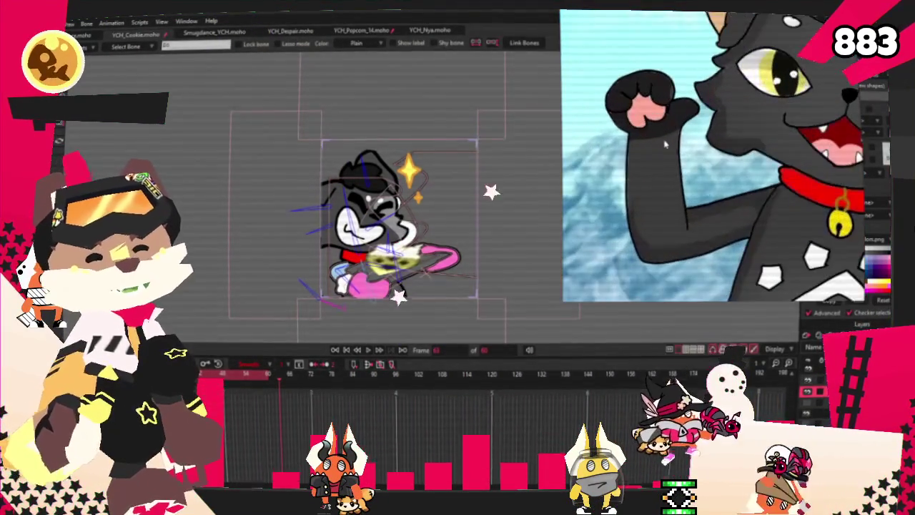
scroll(665, 143, up, 3)
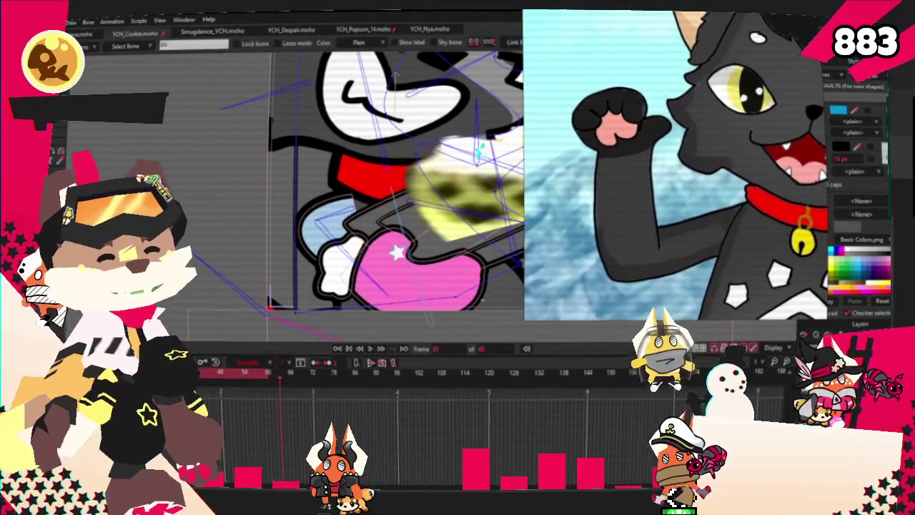
scroll(343, 179, down, 3)
scroll(343, 179, up, 3)
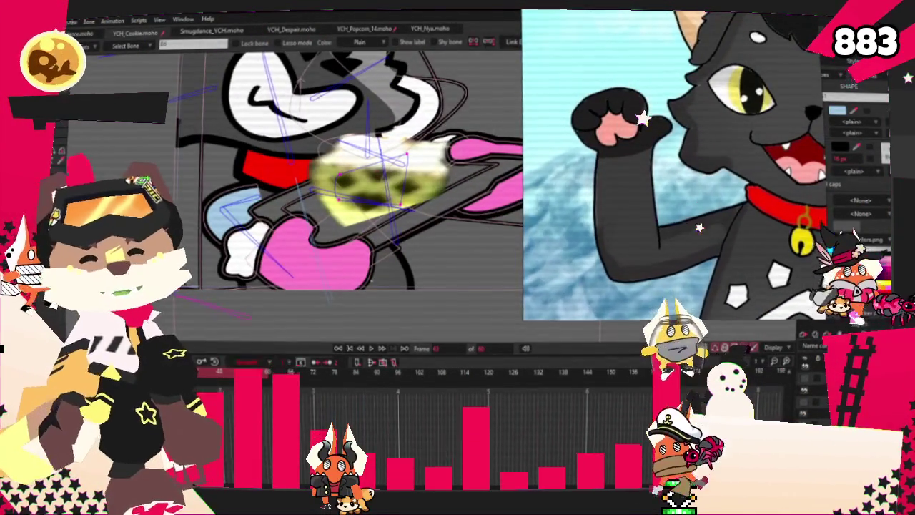
key(g)
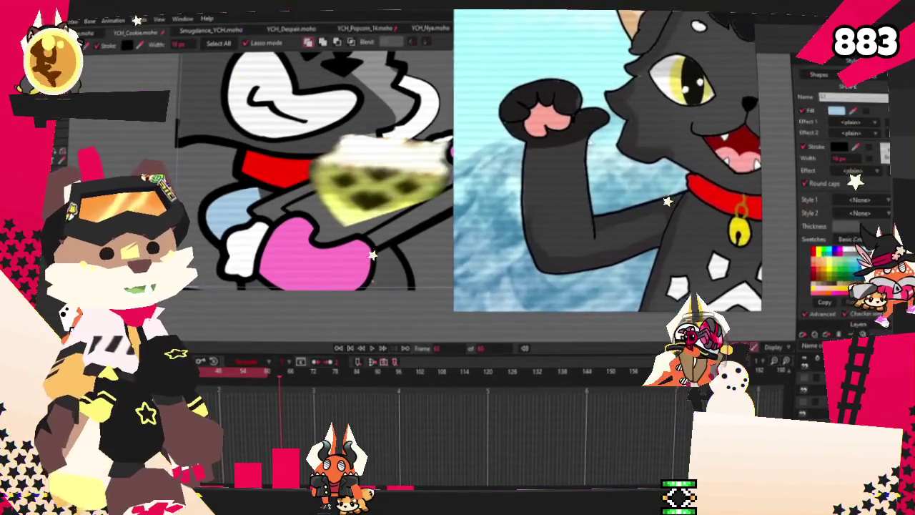
scroll(608, 164, down, 3)
scroll(608, 165, up, 3)
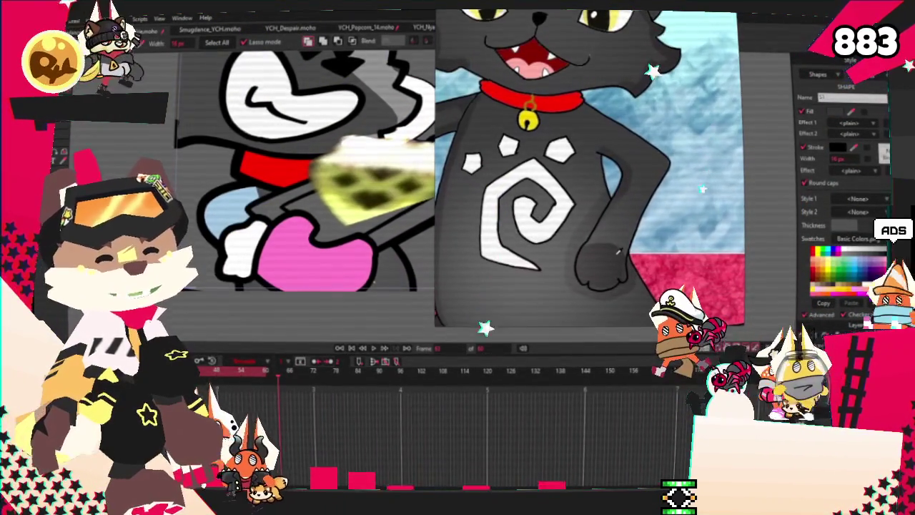
scroll(627, 215, down, 3)
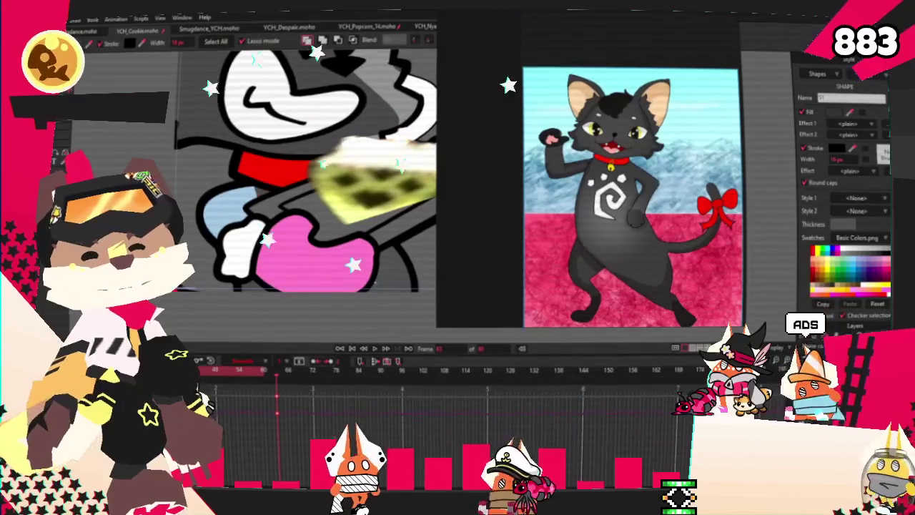
click(279, 387)
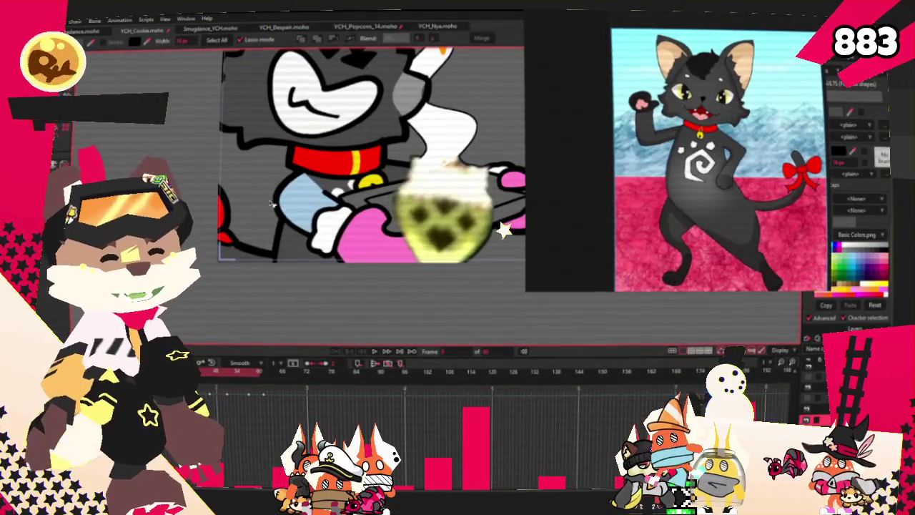
Step: Select the pink shape around the cookie cup and fill it red
click(304, 201)
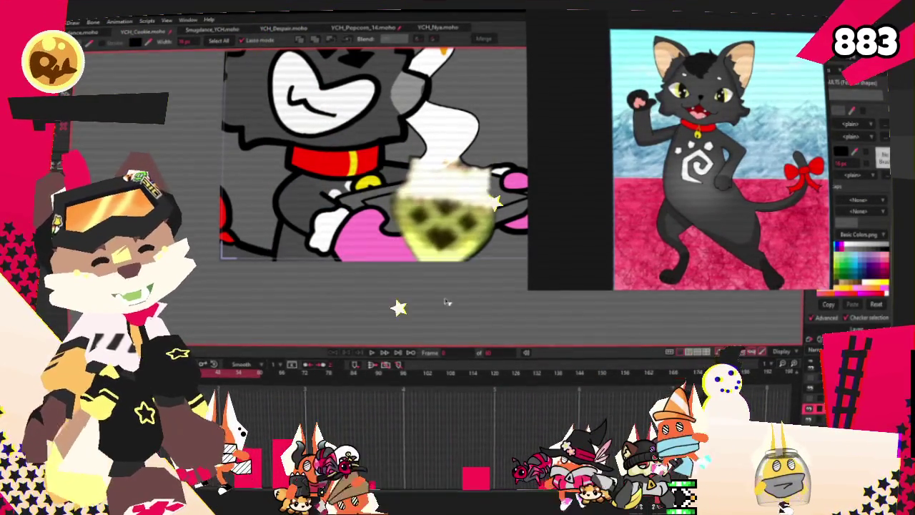
click(501, 222)
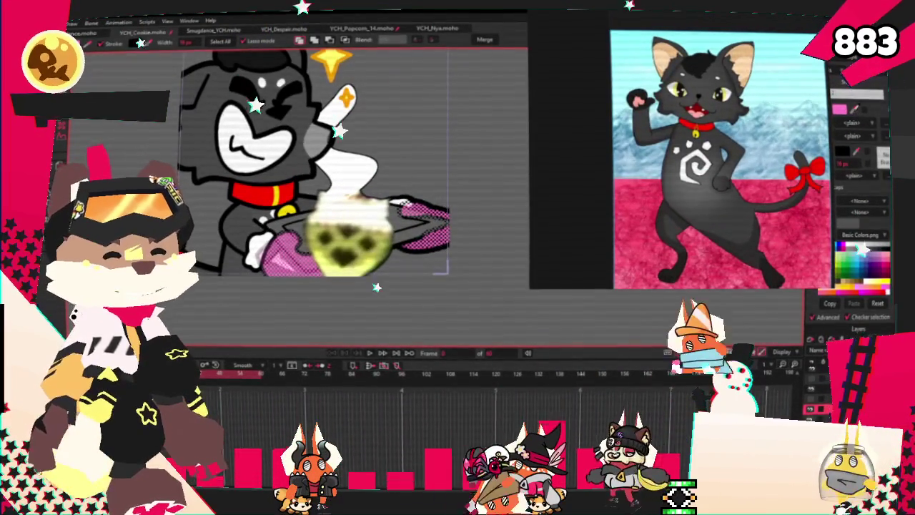
click(841, 247)
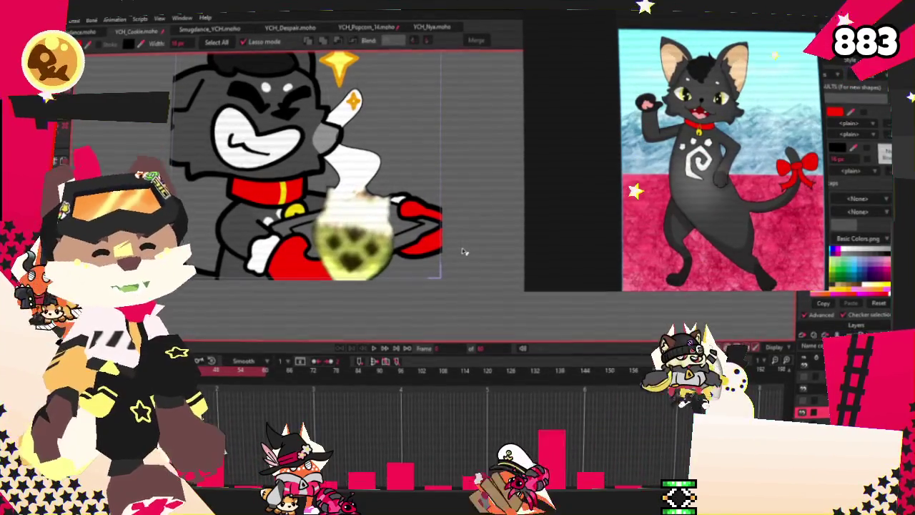
key(b)
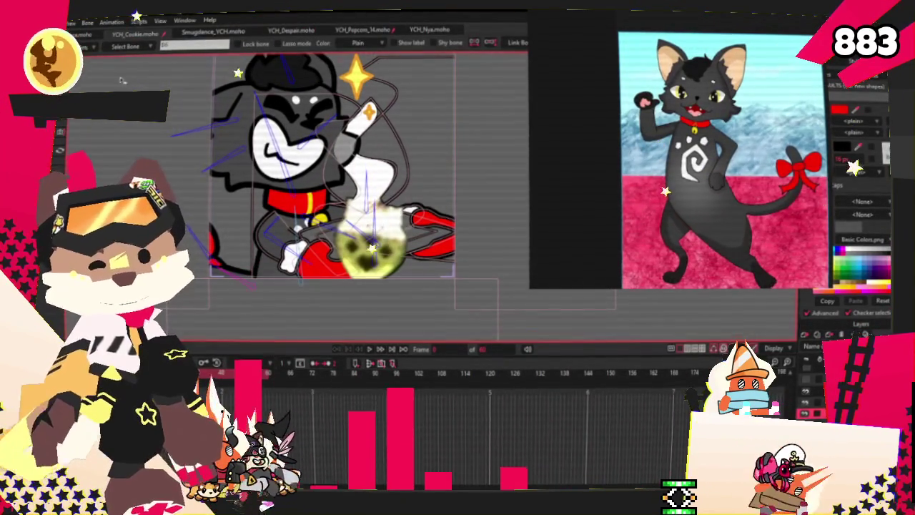
key(alt+f)
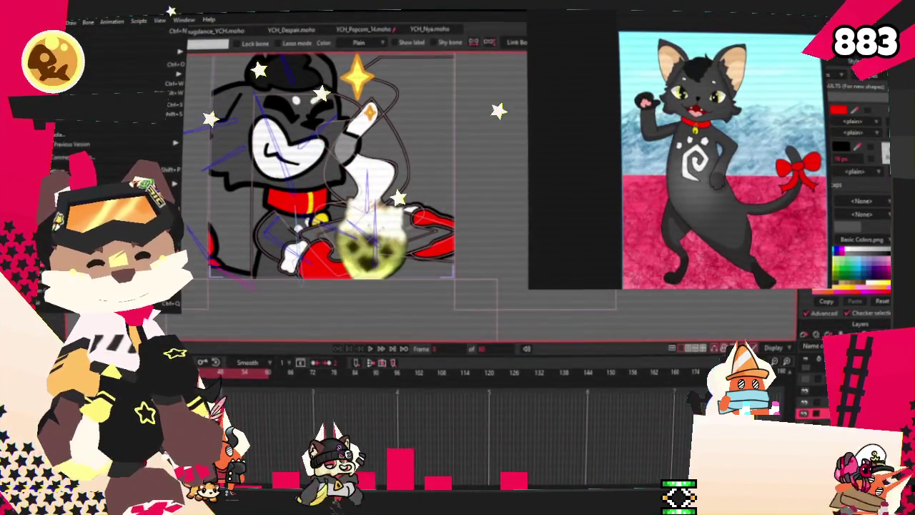
key(Escape)
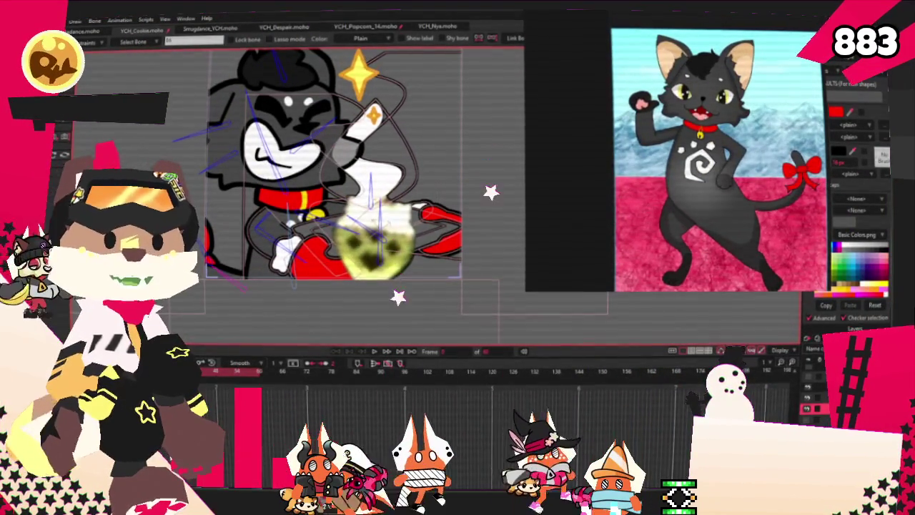
scroll(375, 250, up, 3)
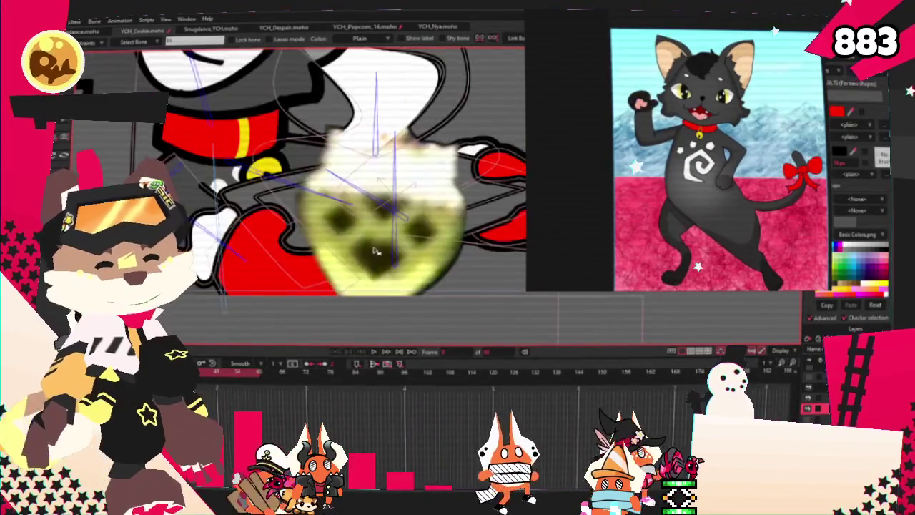
scroll(377, 249, up, 3)
scroll(381, 246, down, 3)
scroll(377, 240, up, 3)
scroll(356, 221, up, 2)
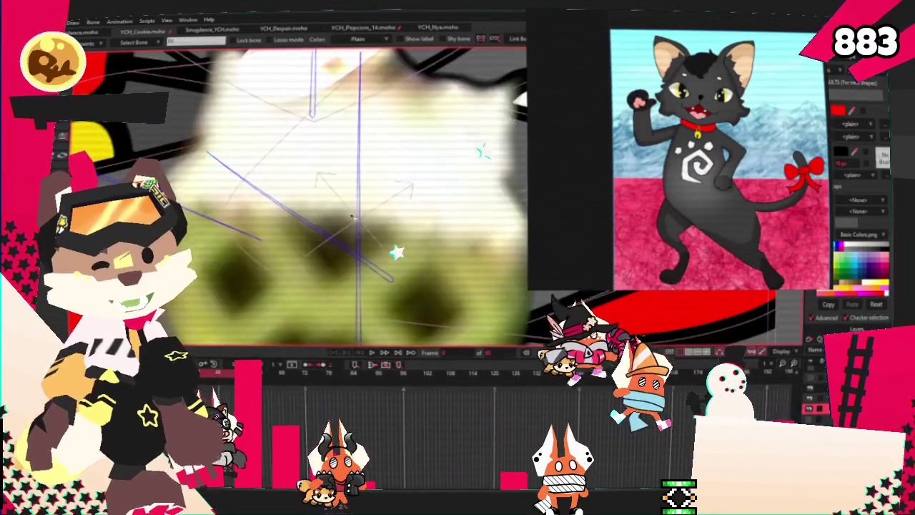
scroll(356, 221, down, 4)
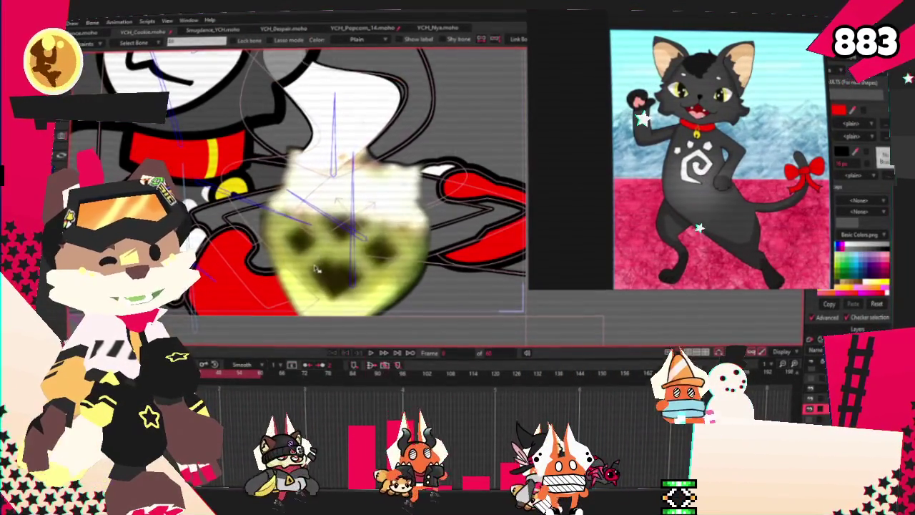
scroll(318, 269, up, 3)
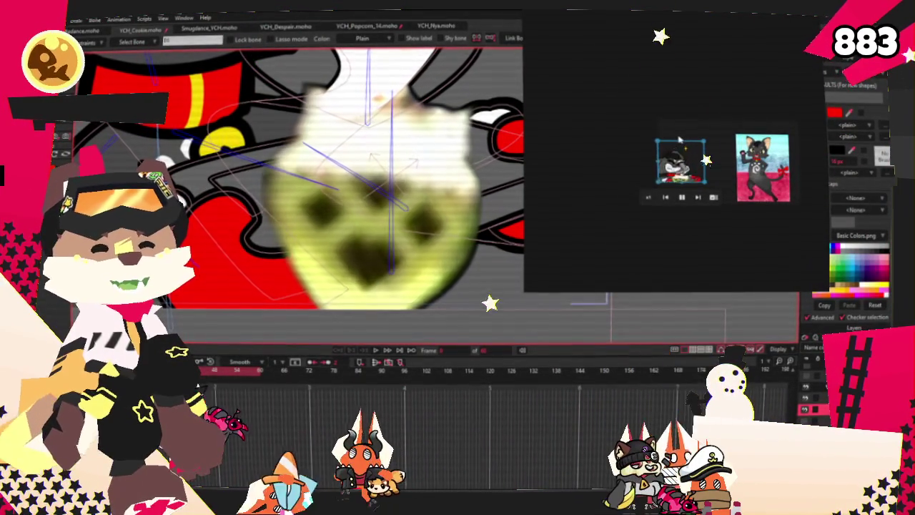
Step: Hide the PureRef reference board and nudge the cookie layer with Transform Layer
right_click(676, 204)
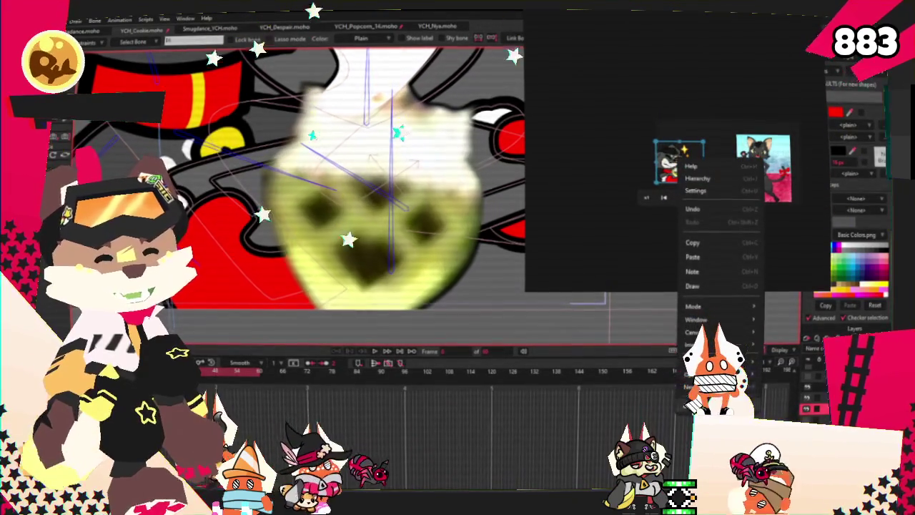
key(alt+Tab)
key(m)
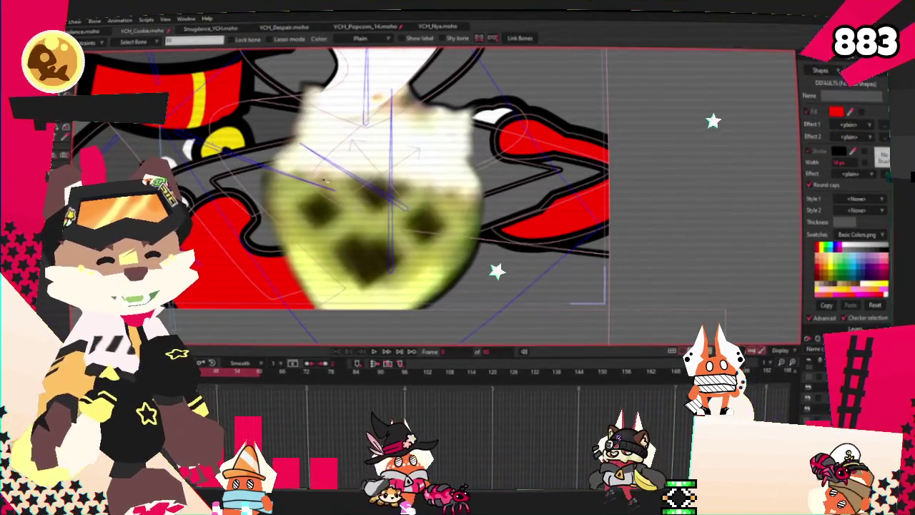
scroll(357, 272, down, 3)
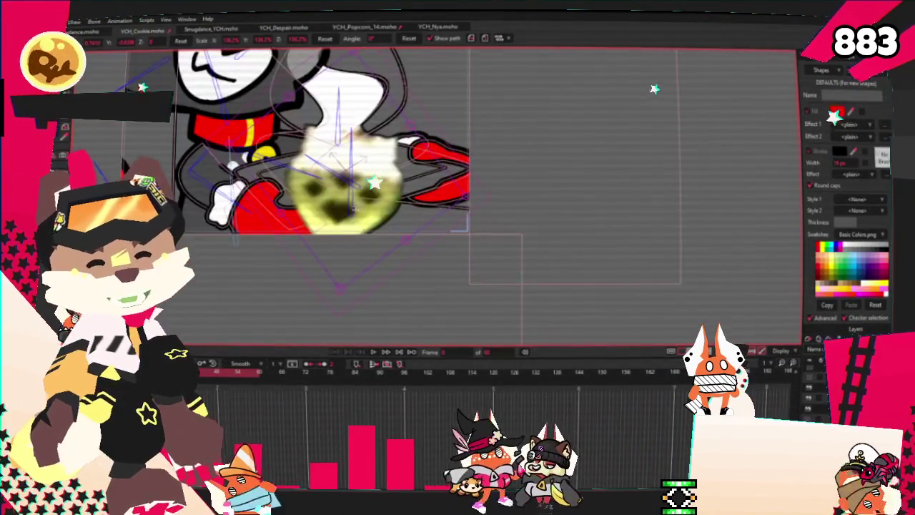
mouse_move(343, 257)
mouse_down()
mouse_move(333, 233)
mouse_move(347, 190)
mouse_up()
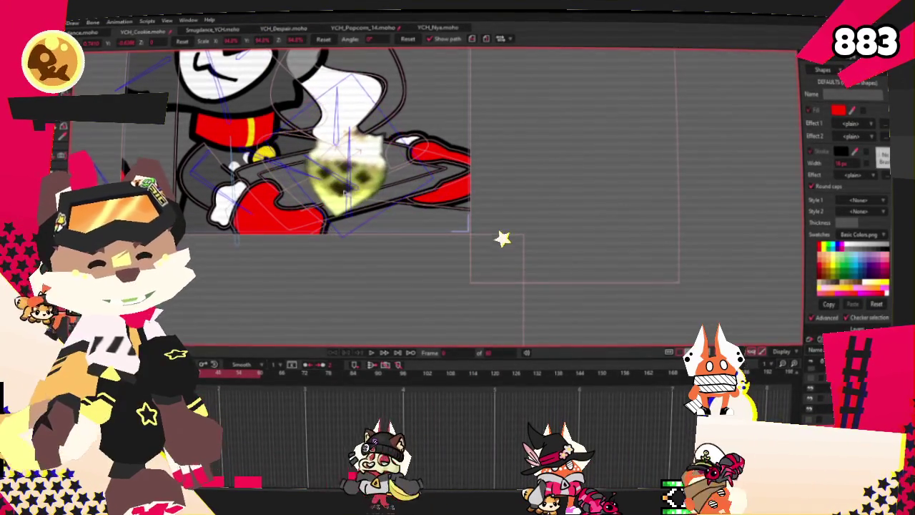
Step: Play back the animation to check the motion
click(371, 353)
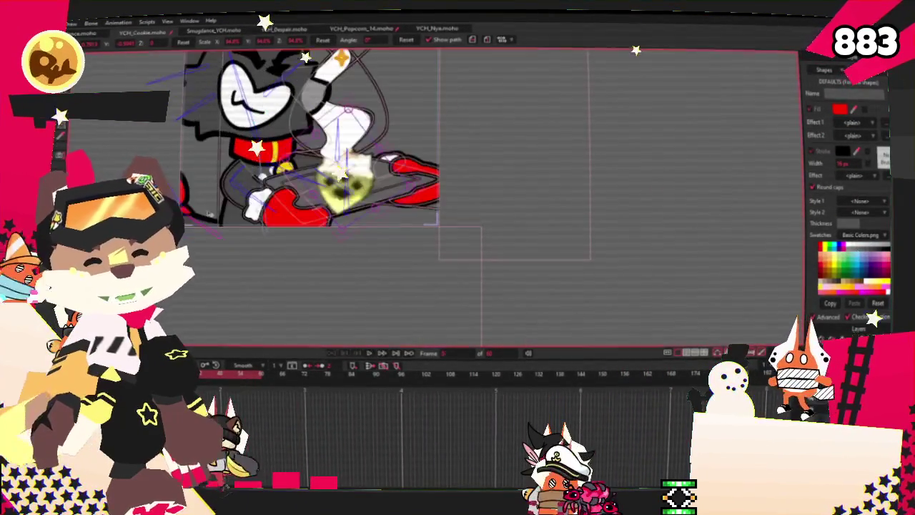
click(50, 23)
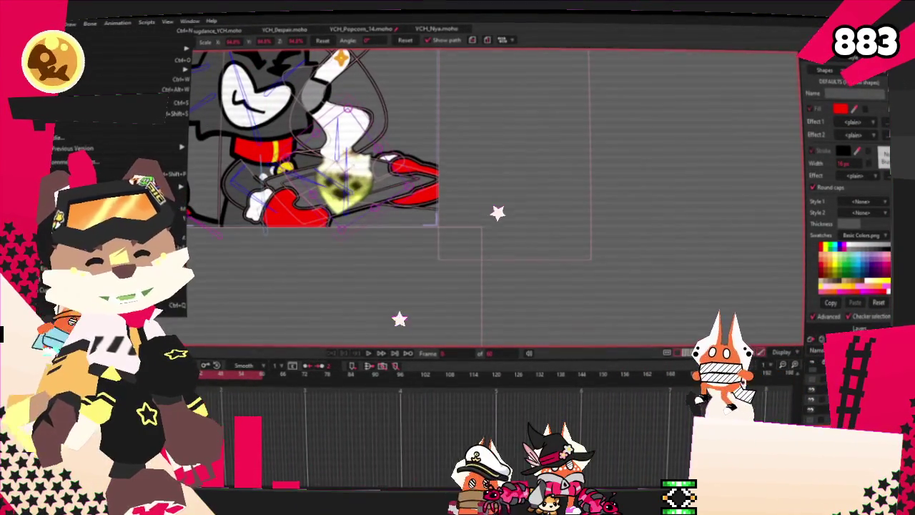
key(Escape)
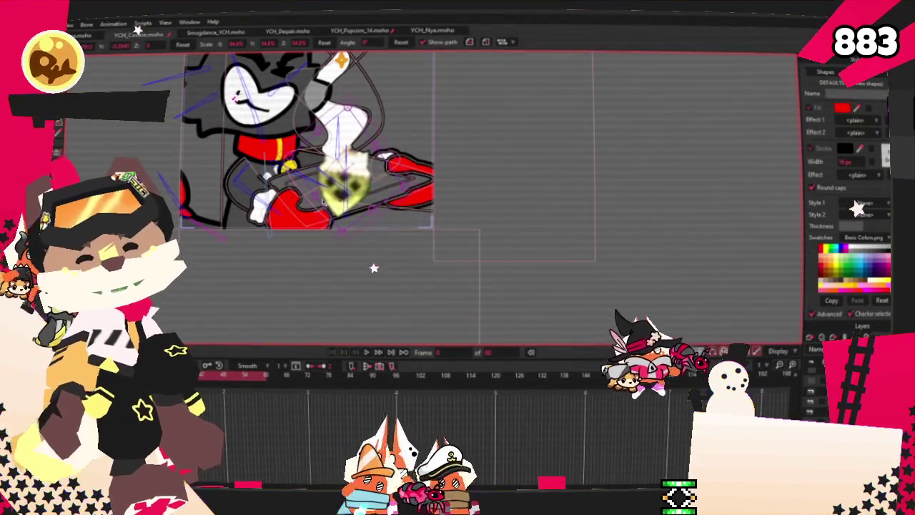
scroll(371, 261, up, 3)
scroll(342, 150, up, 4)
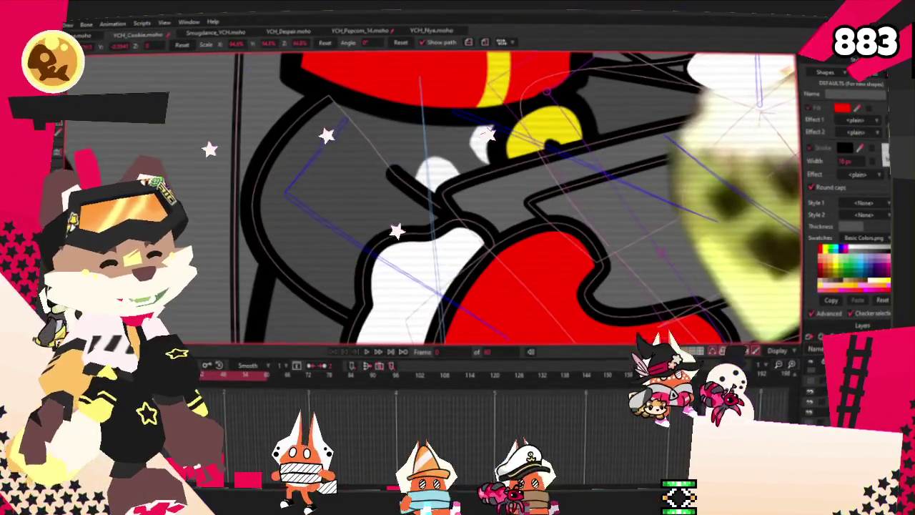
click(341, 150)
click(494, 286)
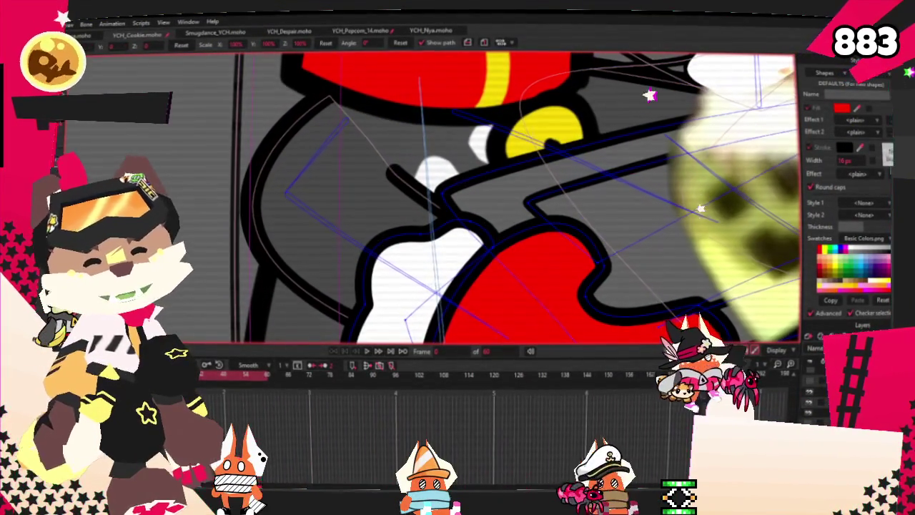
key(q)
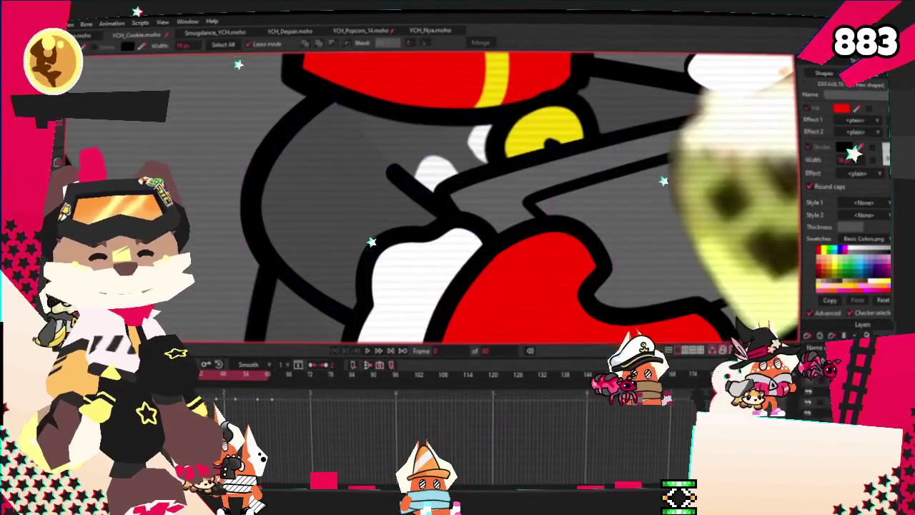
click(371, 231)
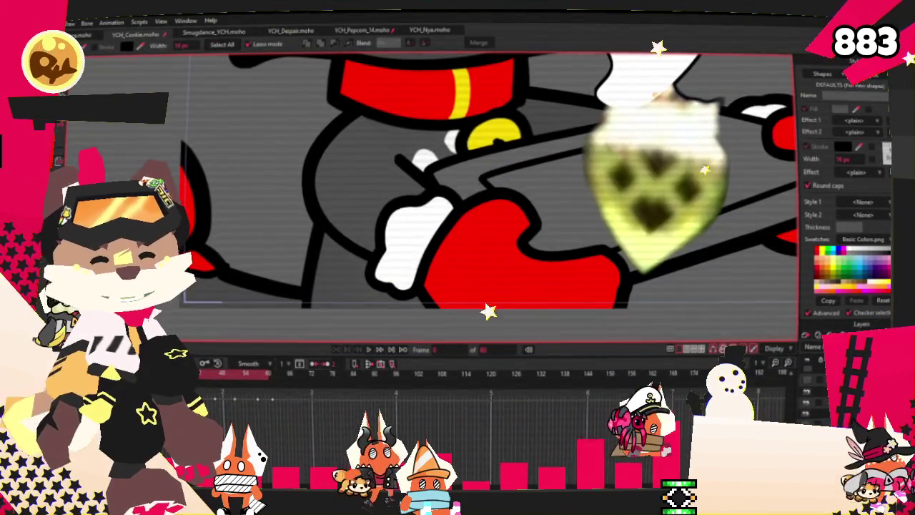
click(395, 114)
scroll(395, 115, up, 5)
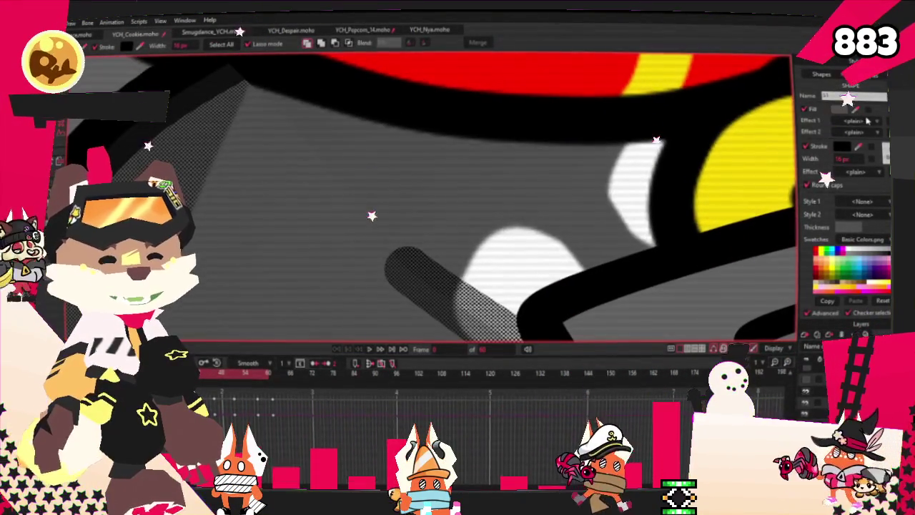
scroll(317, 157, down, 5)
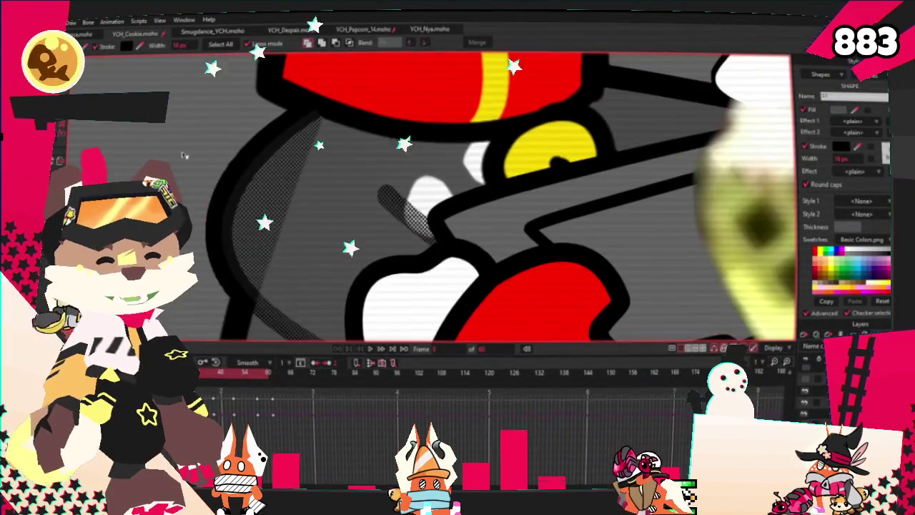
click(318, 157)
scroll(317, 158, up, 2)
scroll(360, 149, down, 3)
scroll(375, 149, down, 1)
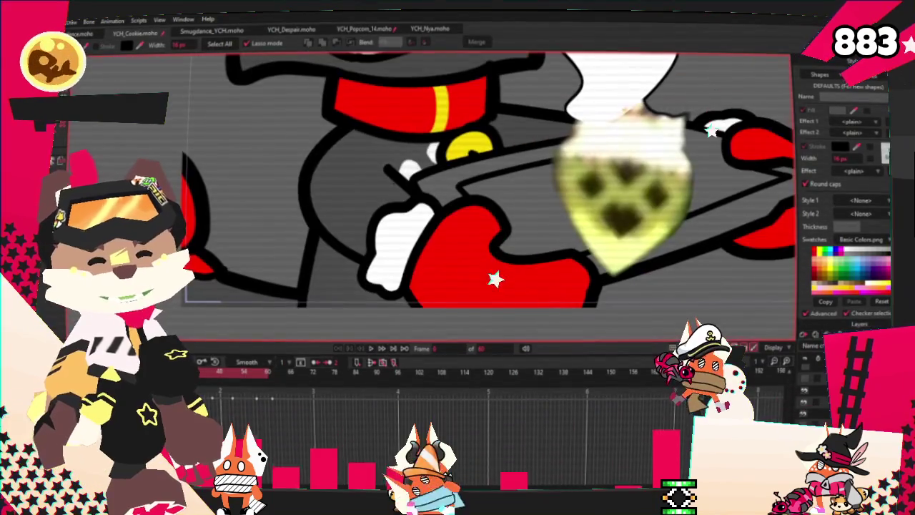
key(alt+f)
key(Escape)
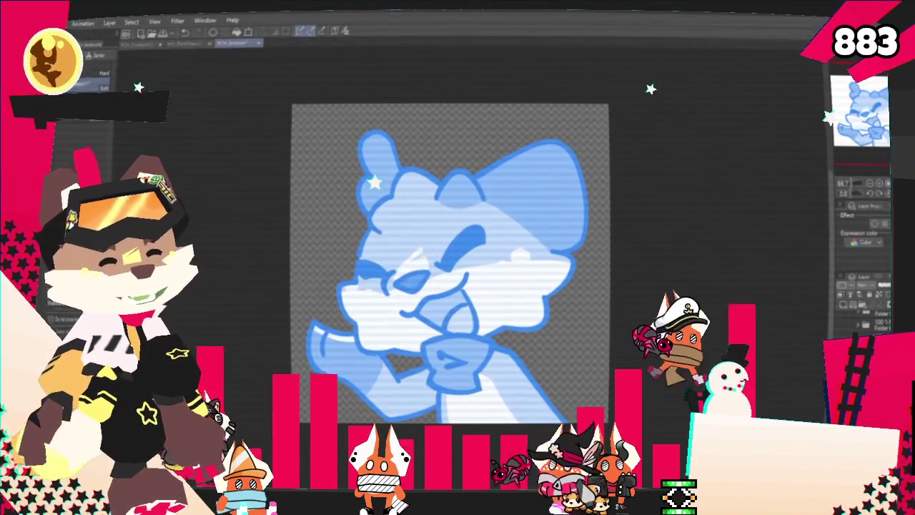
Step: Fade the blue sketch, pick the Pencil, and load a narrowed green-haired character reference beside the canvas
key(ctrl+z)
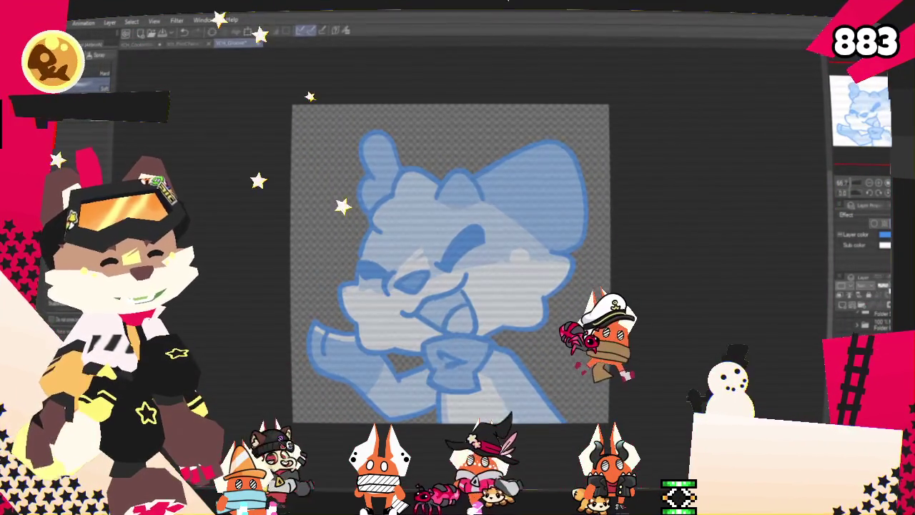
key(p)
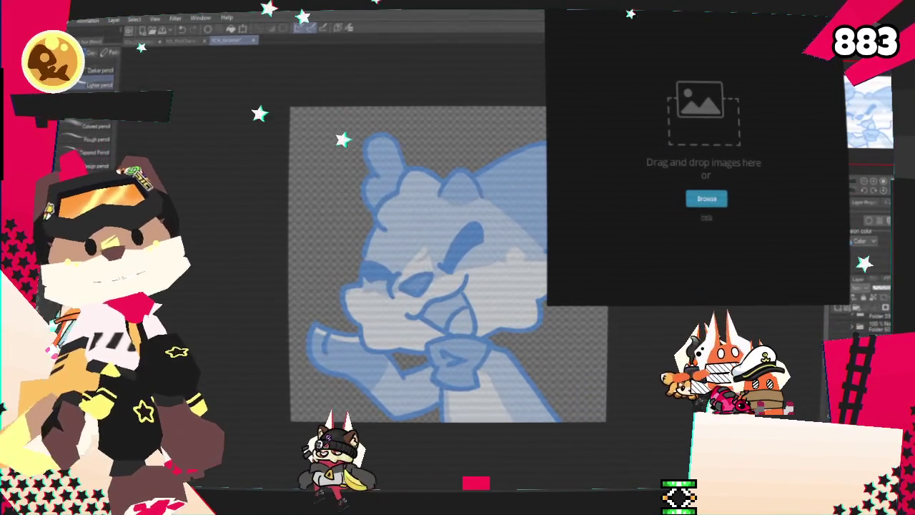
mouse_move(698, 150)
mouse_down()
mouse_move(752, 155)
mouse_move(721, 151)
mouse_up()
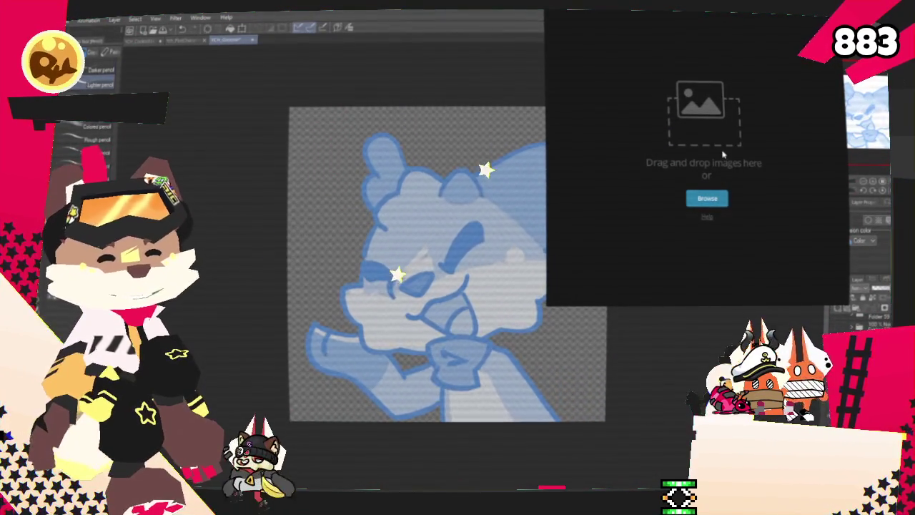
scroll(586, 100, up, 3)
scroll(587, 100, up, 3)
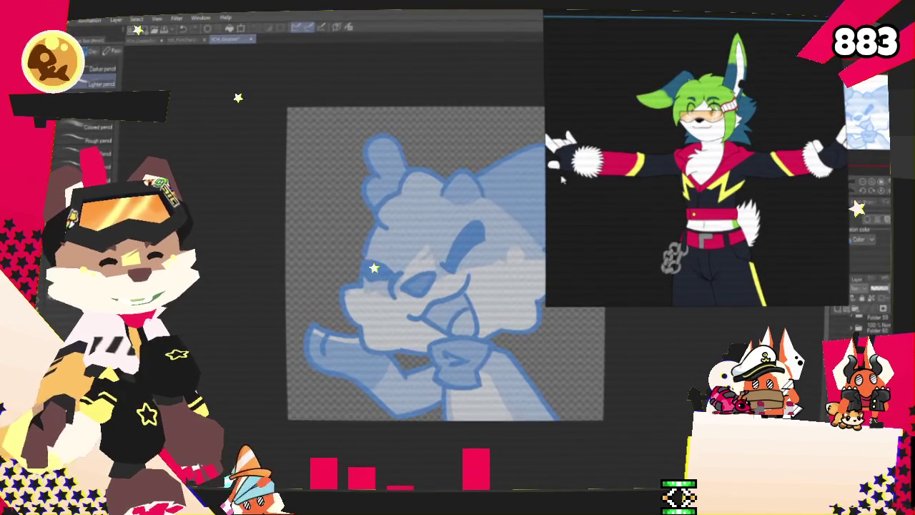
drag(549, 184, 633, 183)
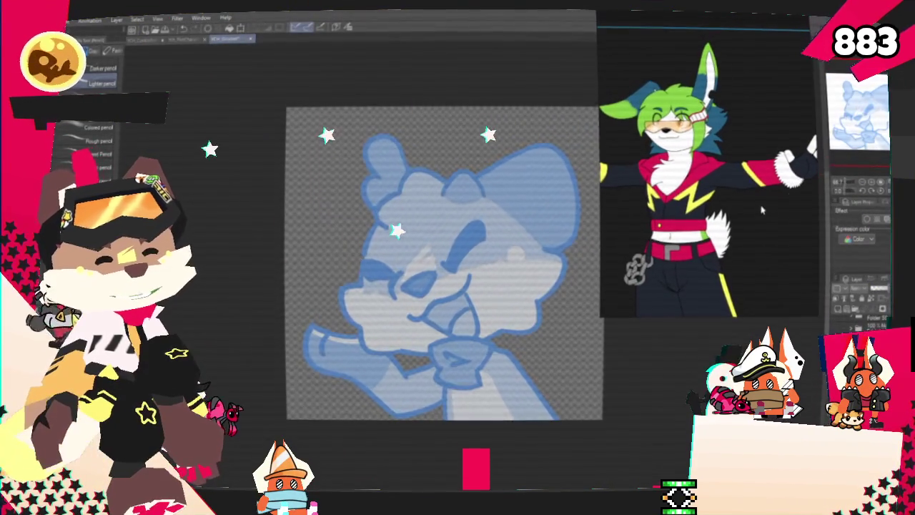
drag(818, 189, 802, 189)
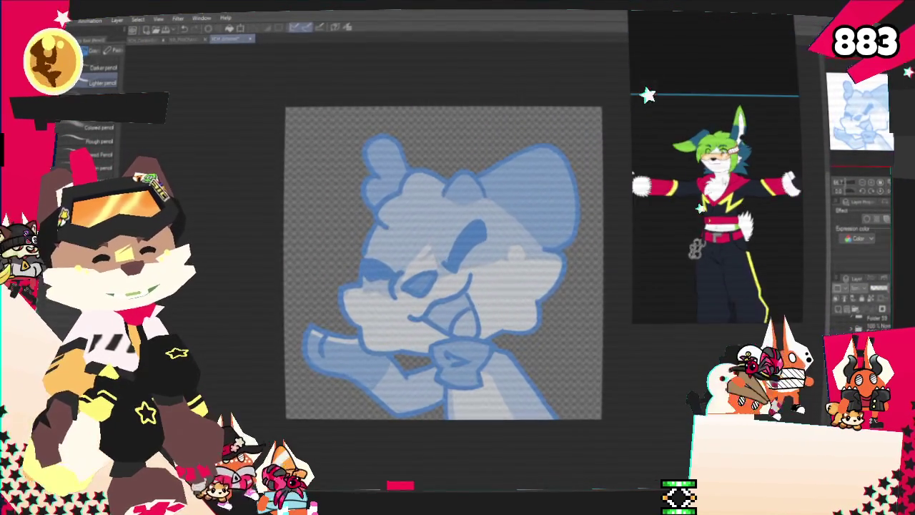
scroll(428, 269, down, 2)
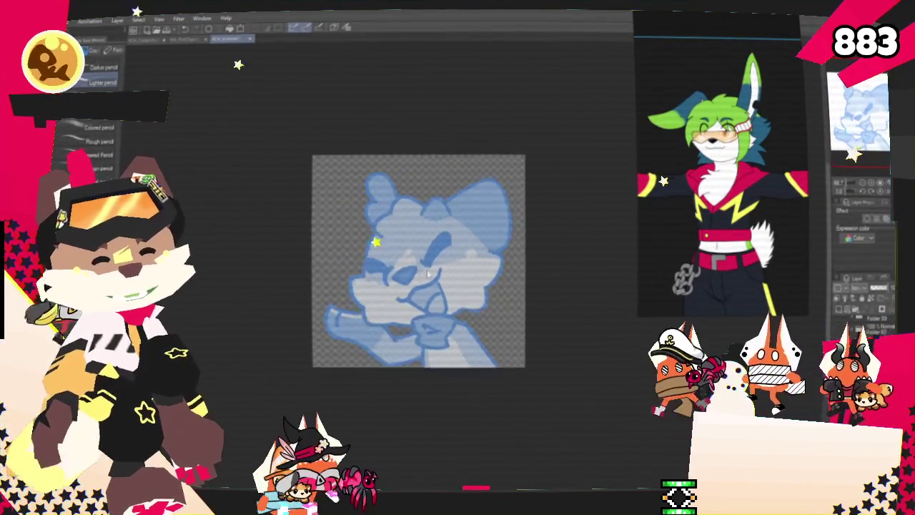
scroll(428, 269, up, 1)
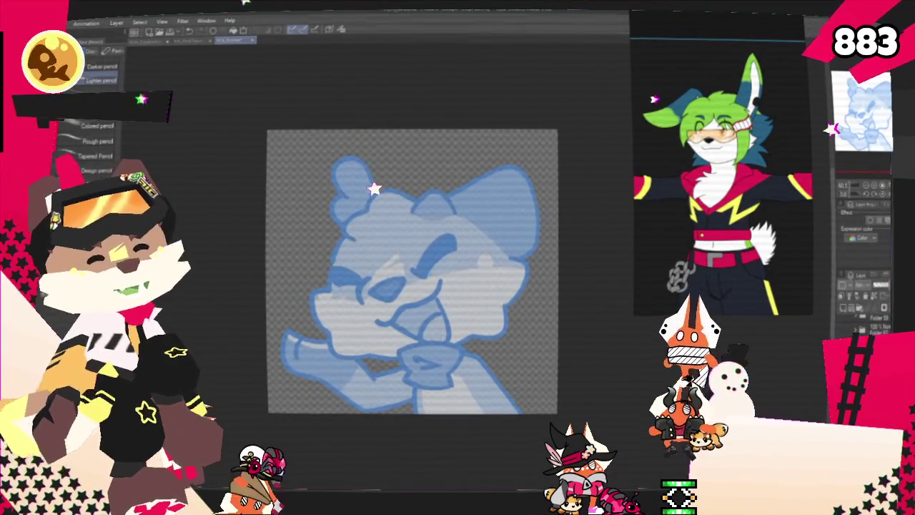
Step: Pencil two curved black horn lines above the head, redrawing the first further left
drag(420, 150, 430, 233)
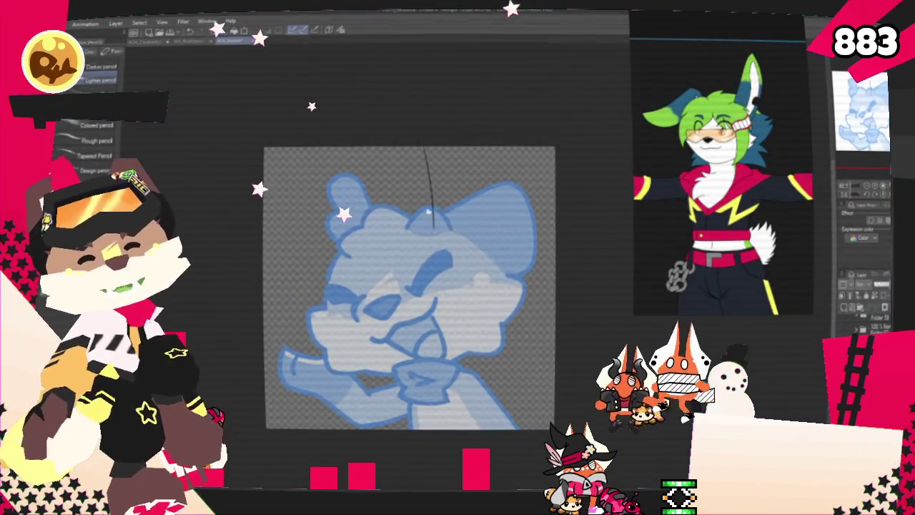
key(ctrl+z)
drag(403, 148, 425, 232)
drag(472, 148, 459, 234)
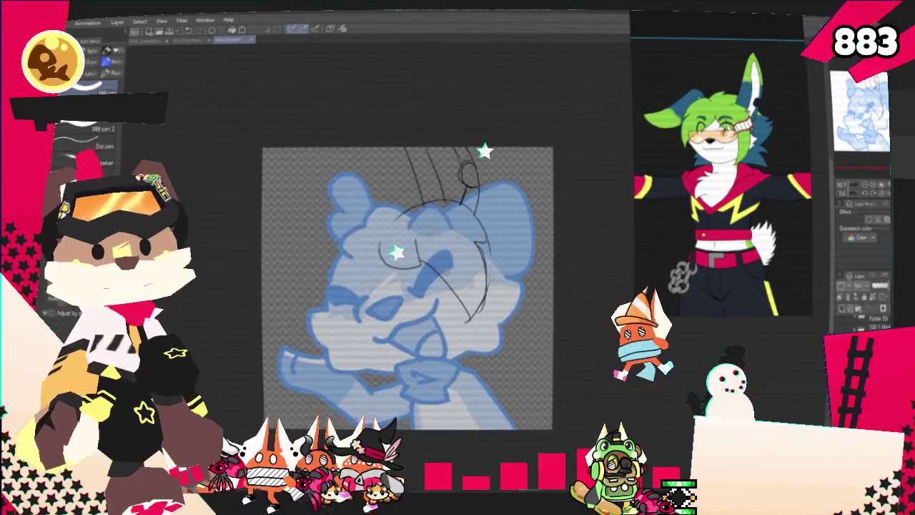
drag(490, 302, 570, 290)
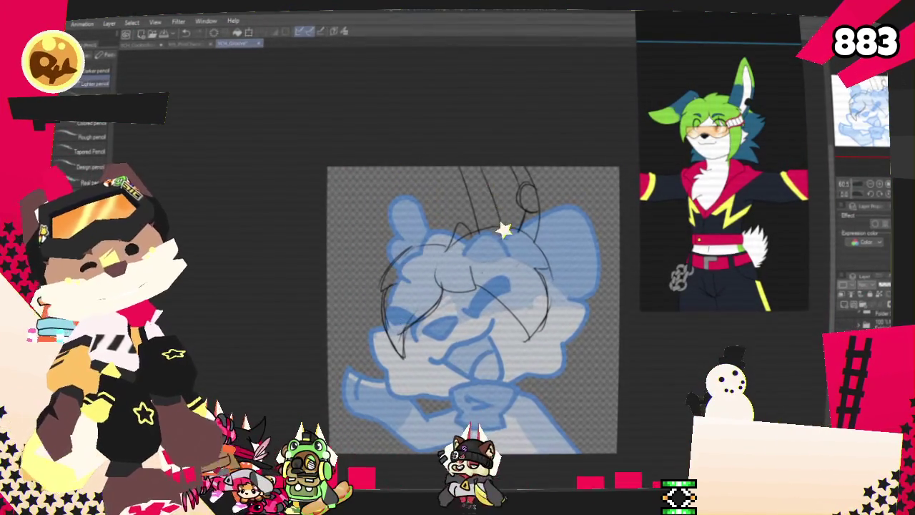
key(m)
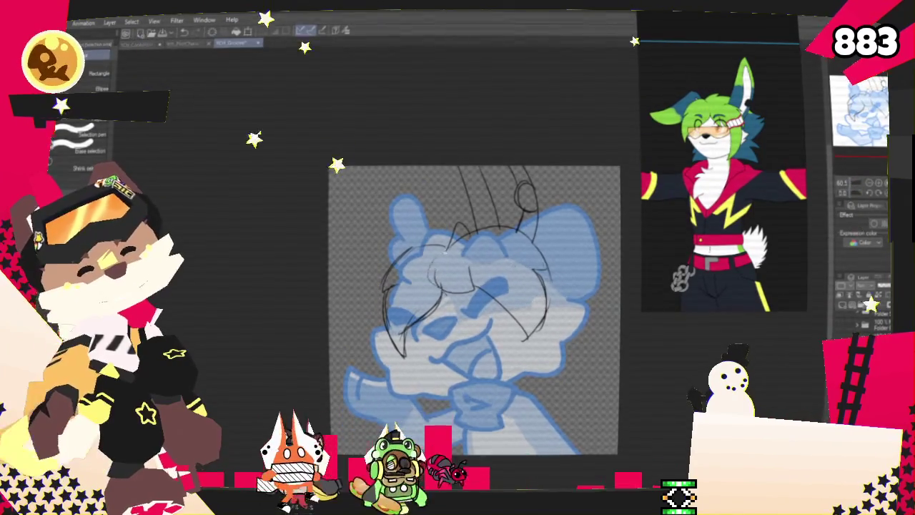
Step: Lasso the black head sketch, shrink and tilt it clockwise to fit the blue rough
drag(353, 265, 393, 230)
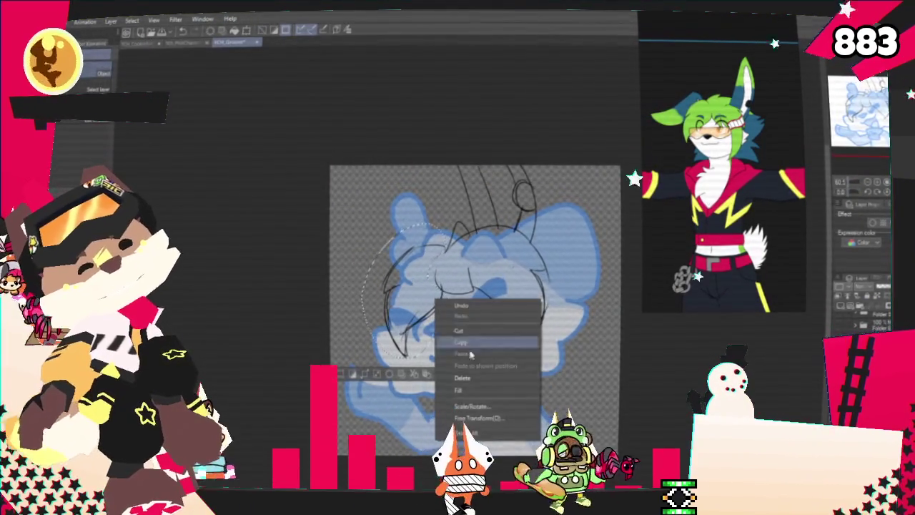
drag(405, 291, 402, 270)
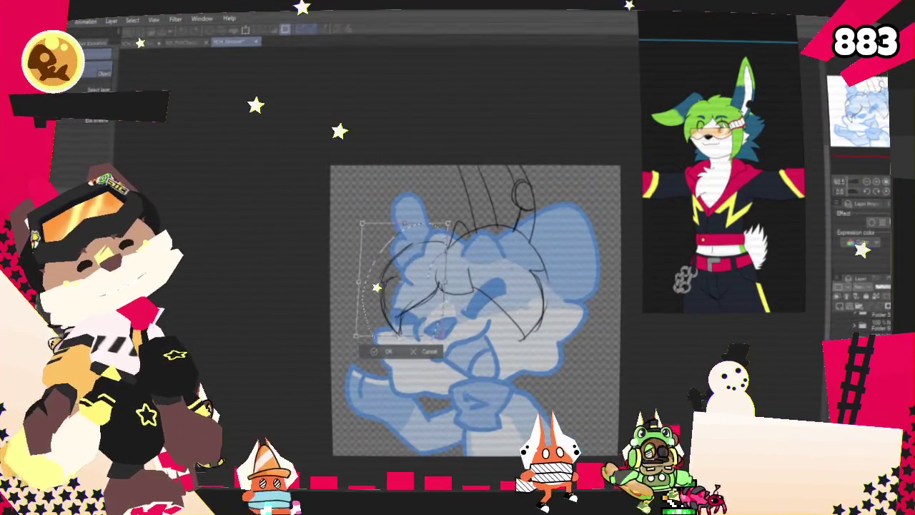
drag(402, 213, 362, 277)
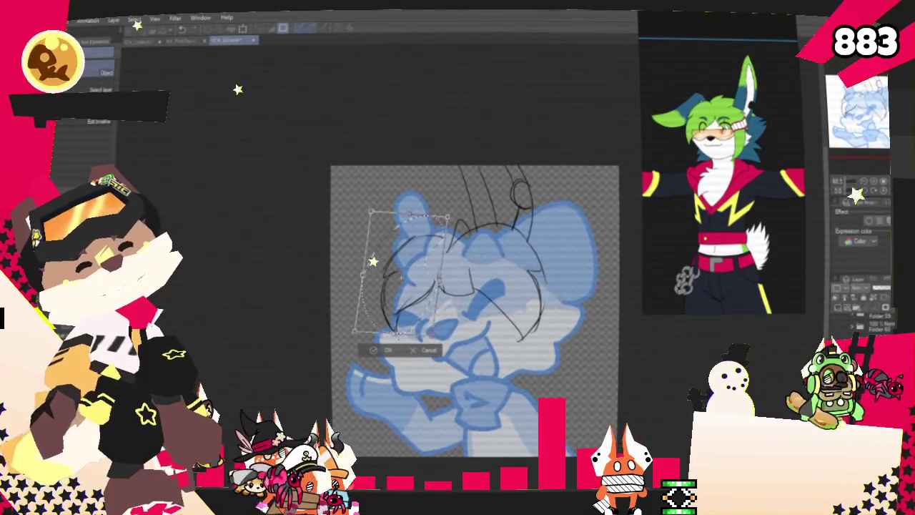
click(385, 351)
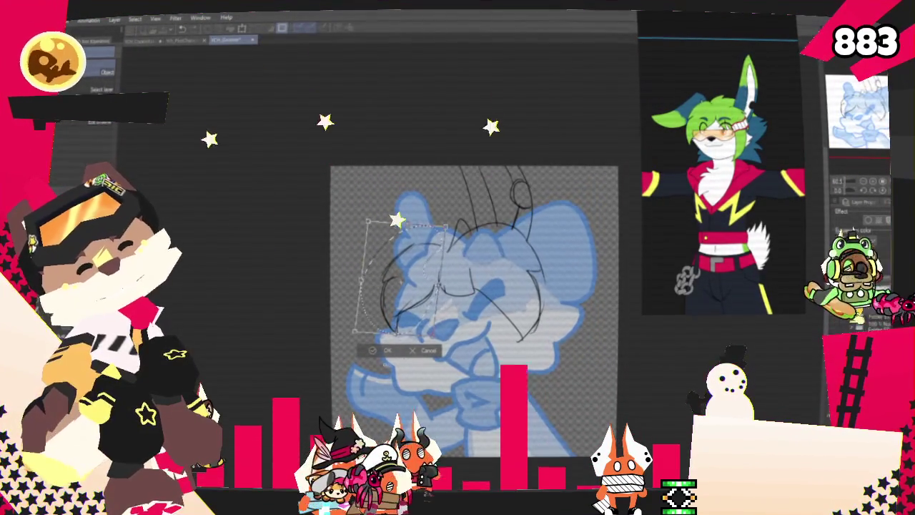
key(ctrl+d)
key(p)
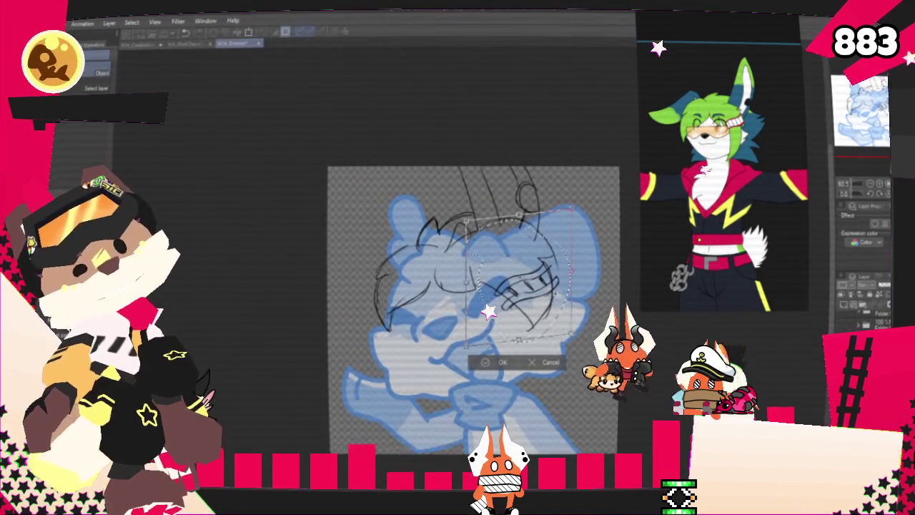
Step: Commit the adjusted face lines and drop the selection
key(Return)
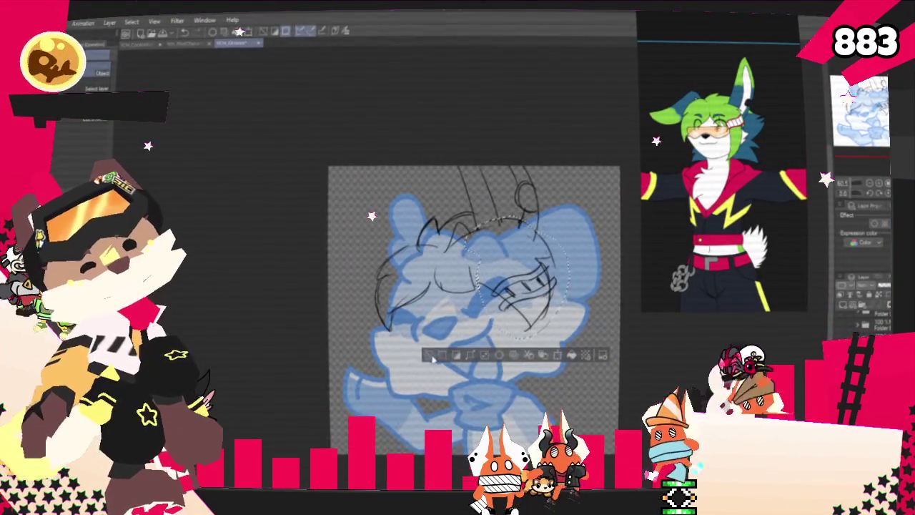
key(ctrl+d)
key(p)
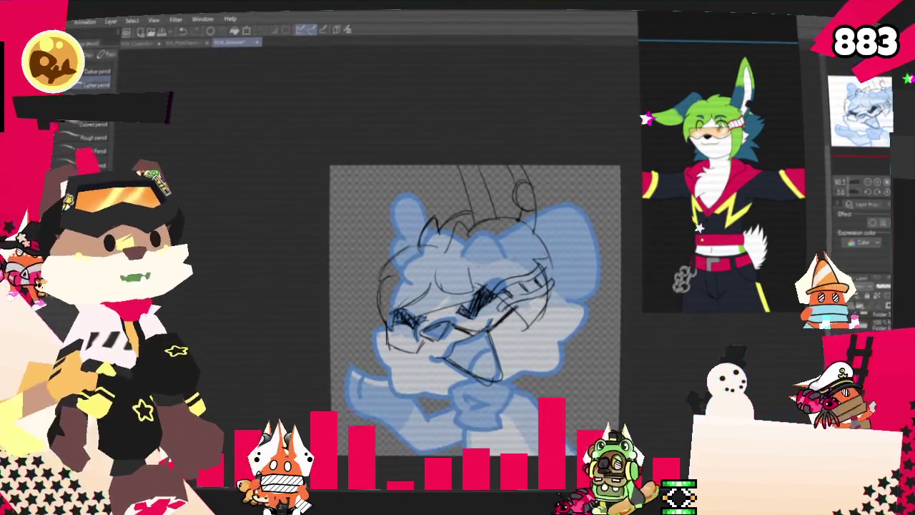
Step: Zoom out the reference to show the green-haired character's full outfit
scroll(669, 196, down, 3)
scroll(669, 196, down, 3)
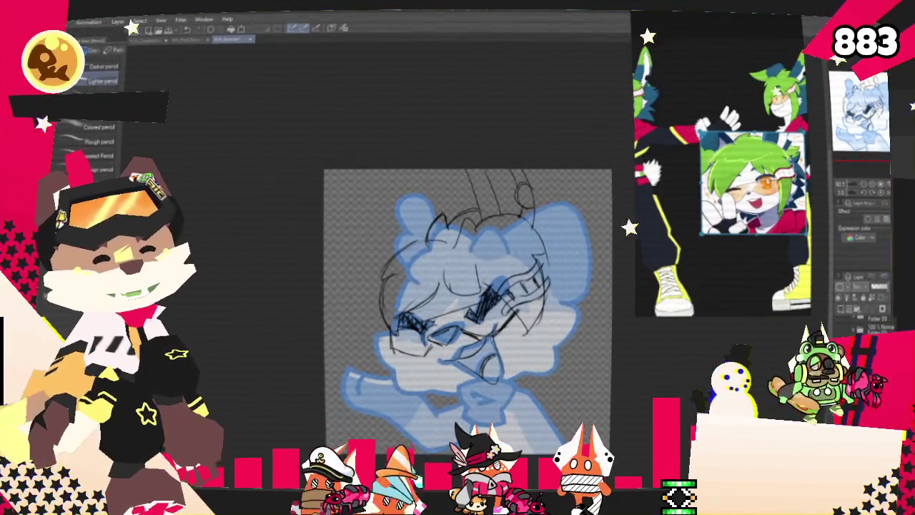
Step: Pencil black sketch lines for the goggled head over the blue rough, zooming as needed
scroll(608, 172, down, 1)
scroll(558, 358, up, 1)
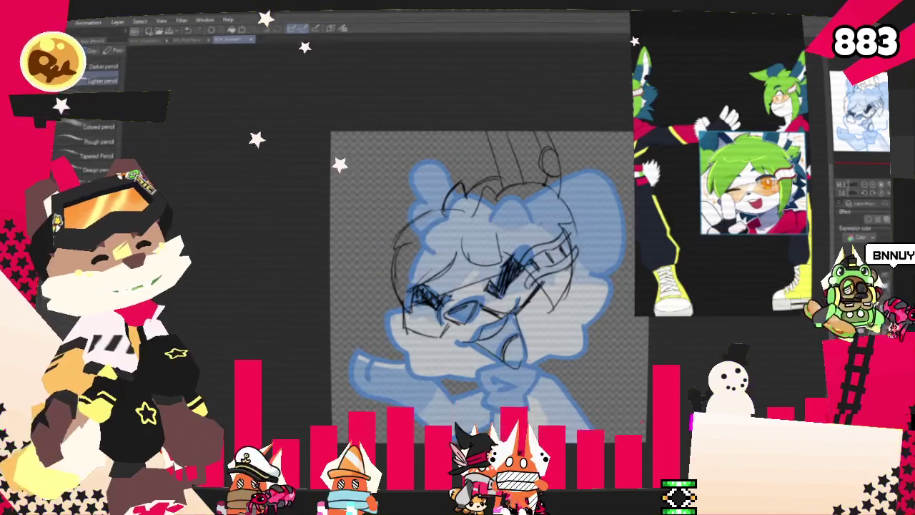
scroll(500, 286, up, 1)
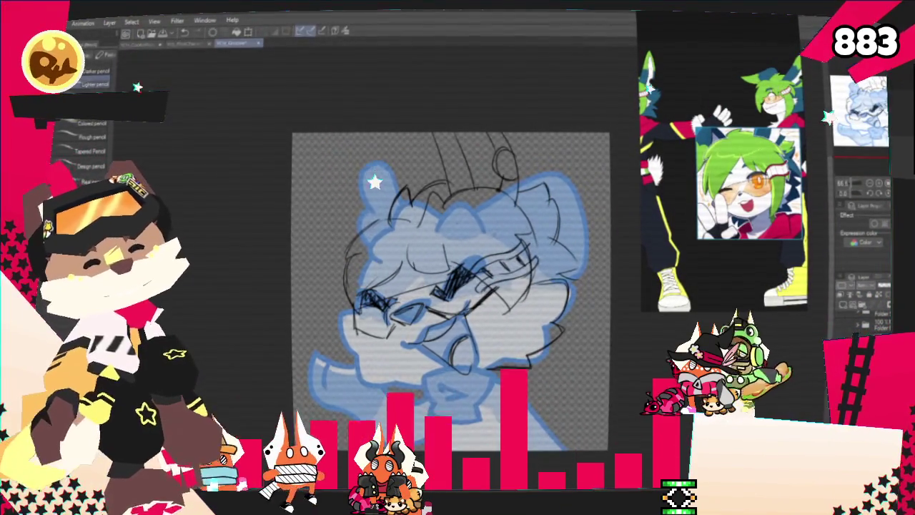
key(m)
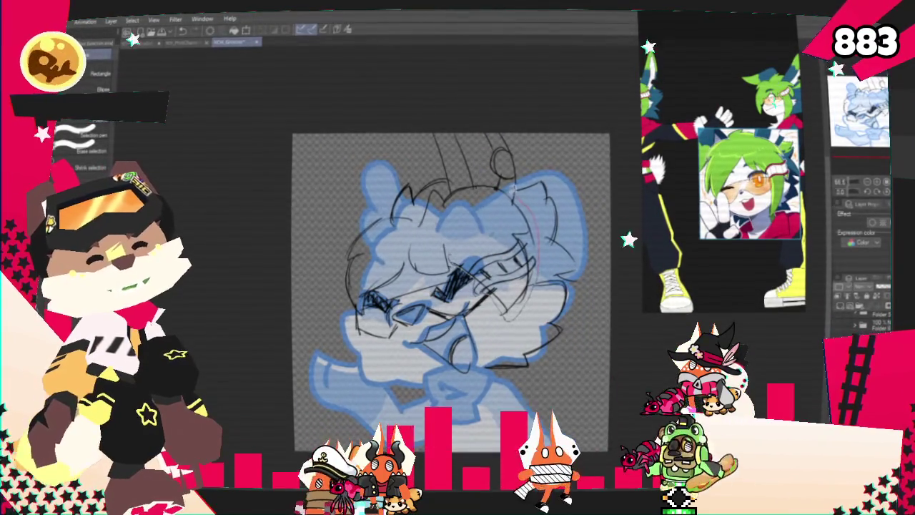
Step: Lasso the head lines, scale/rotate them with Ctrl+T, apply, and return to the pencil
drag(443, 178, 538, 322)
key(ctrl+t)
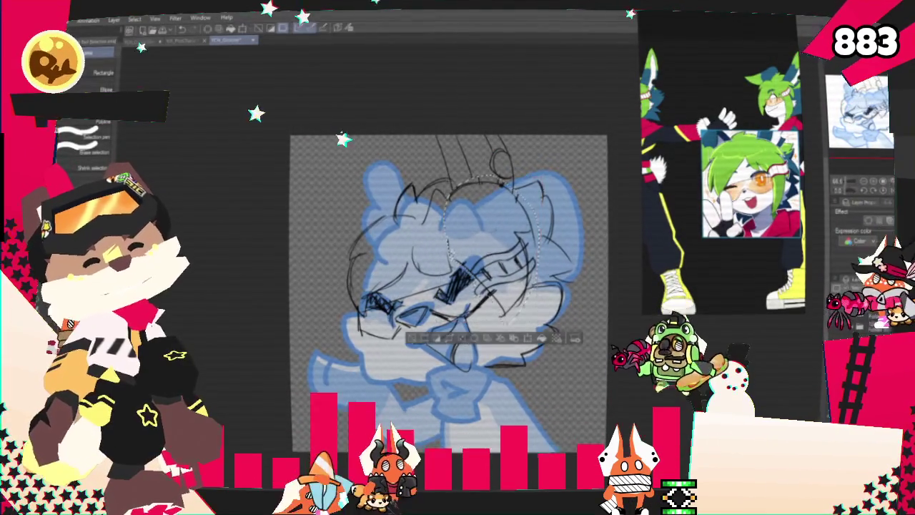
key(Return)
key(ctrl+d)
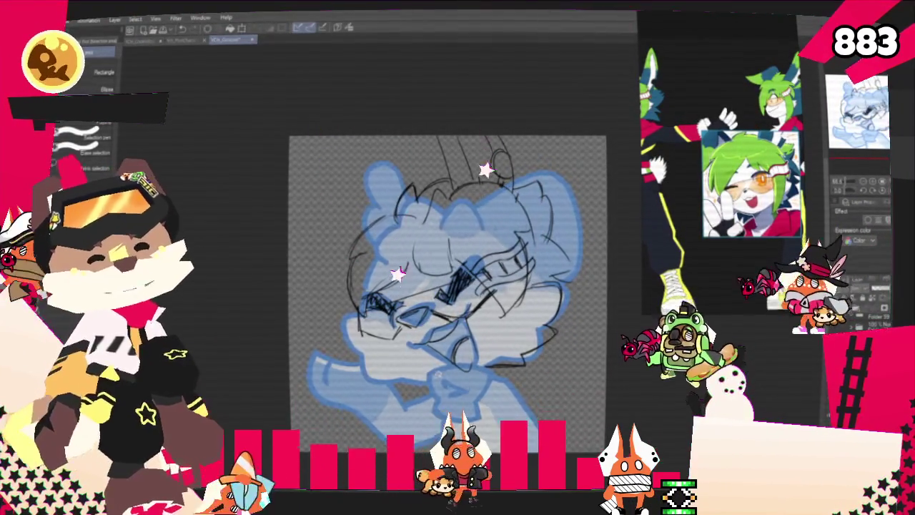
key(p)
scroll(443, 286, down, 2)
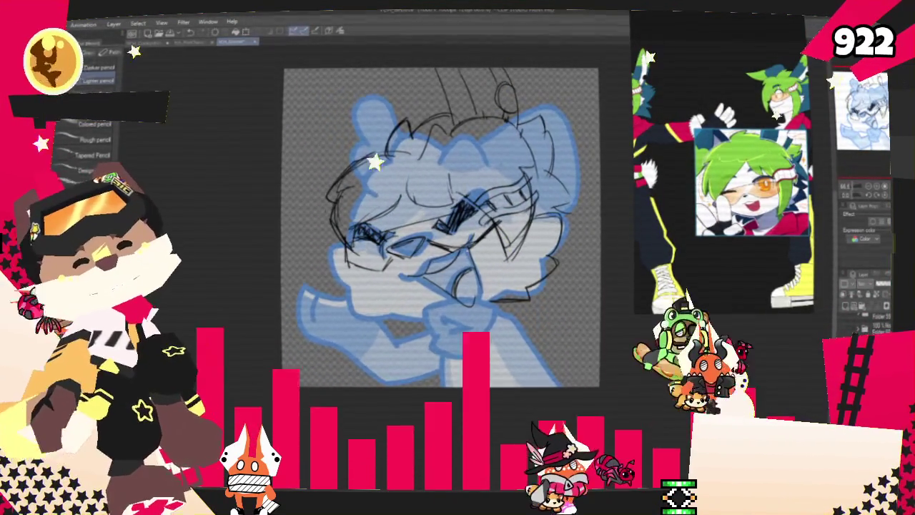
Step: Pencil the striped raised arm, hand and chest lines, nudging the canvas view upward
key(p)
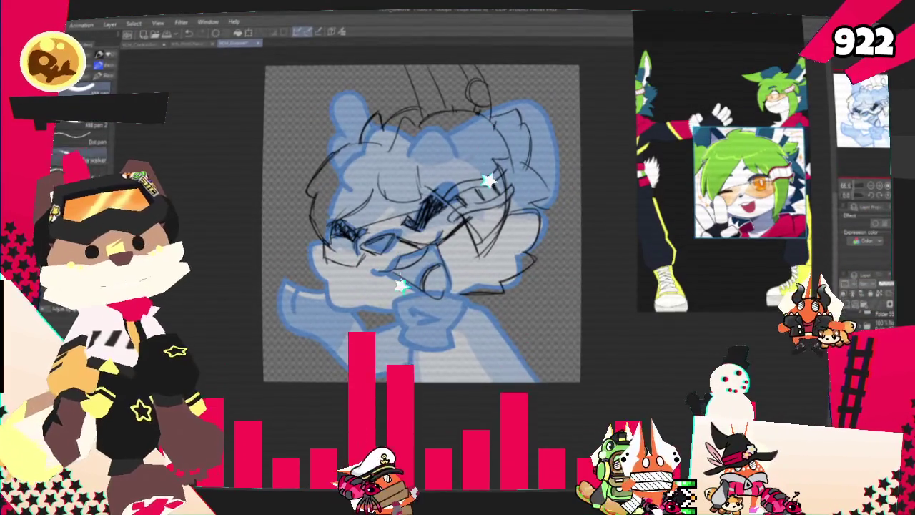
key(p)
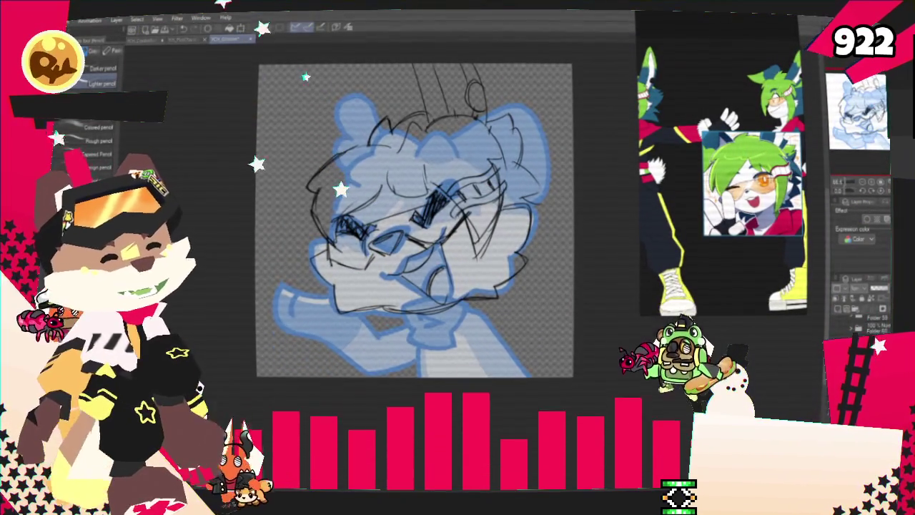
drag(334, 303, 329, 290)
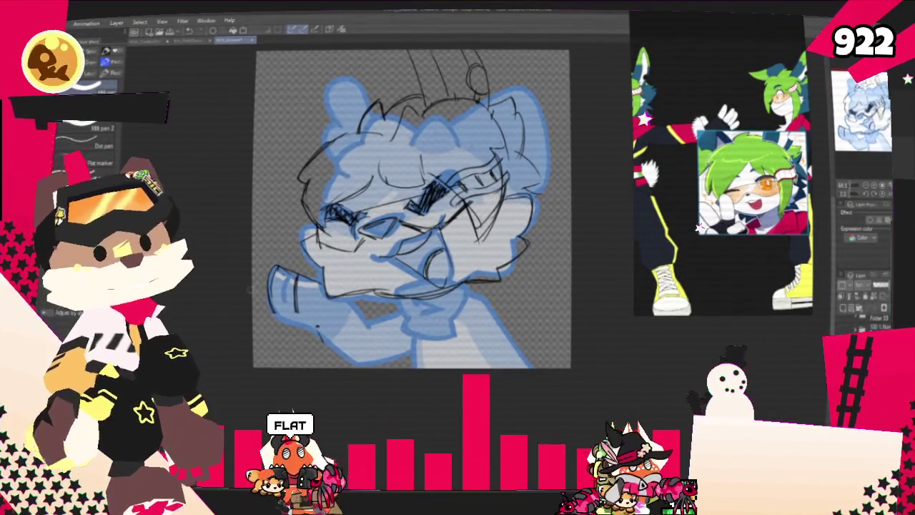
key(p)
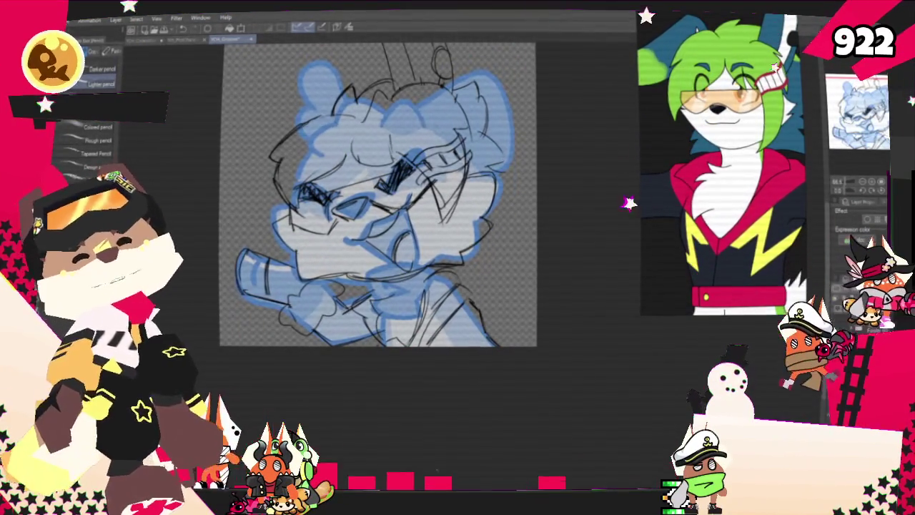
Step: Pan and zoom the Sub View reference image, ending on the outstretched arm and jacket sleeve
scroll(379, 193, up, 3)
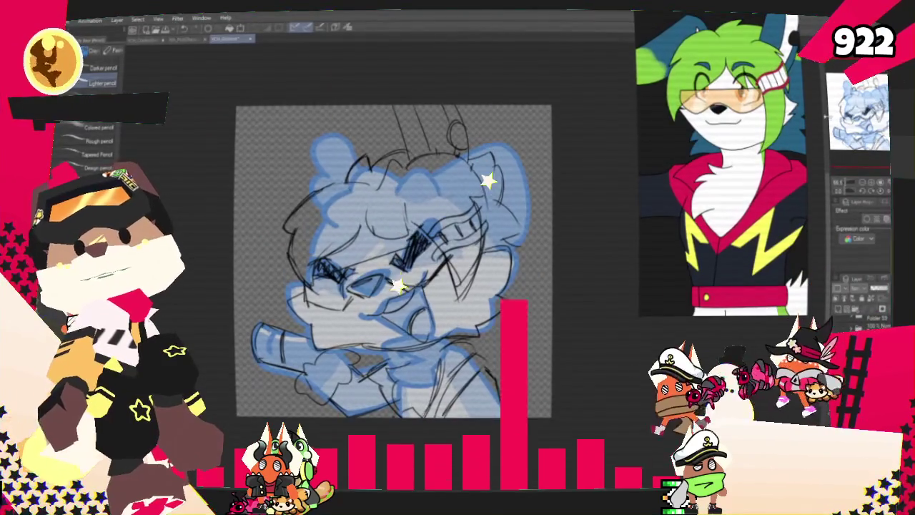
scroll(392, 266, up, 1)
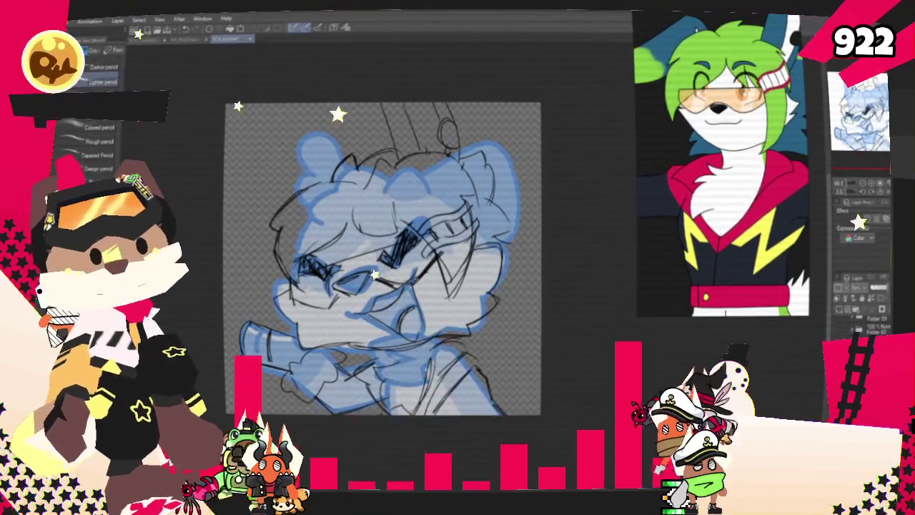
scroll(377, 258, right, 1)
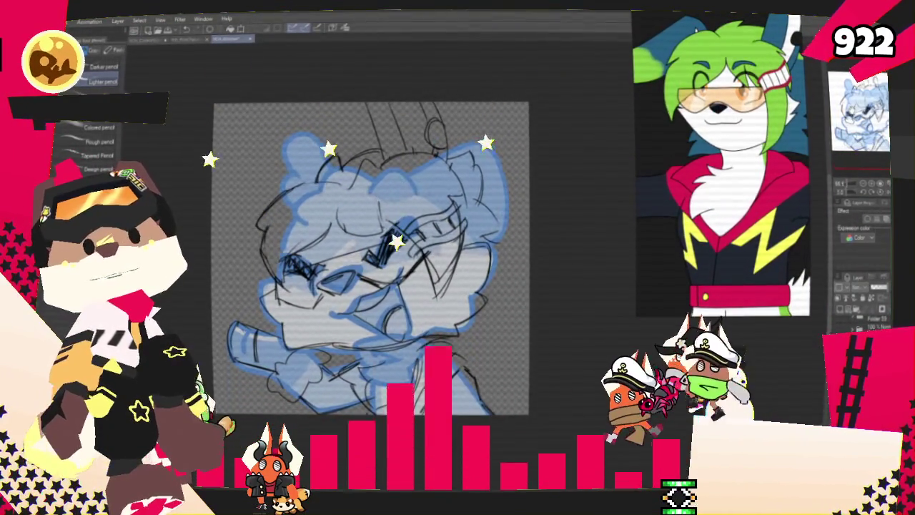
scroll(372, 259, up, 5)
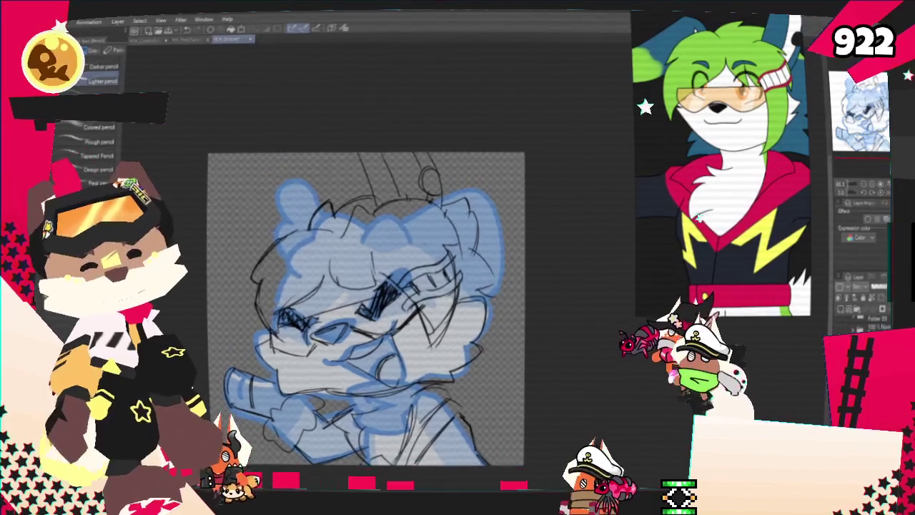
scroll(372, 258, left, 2)
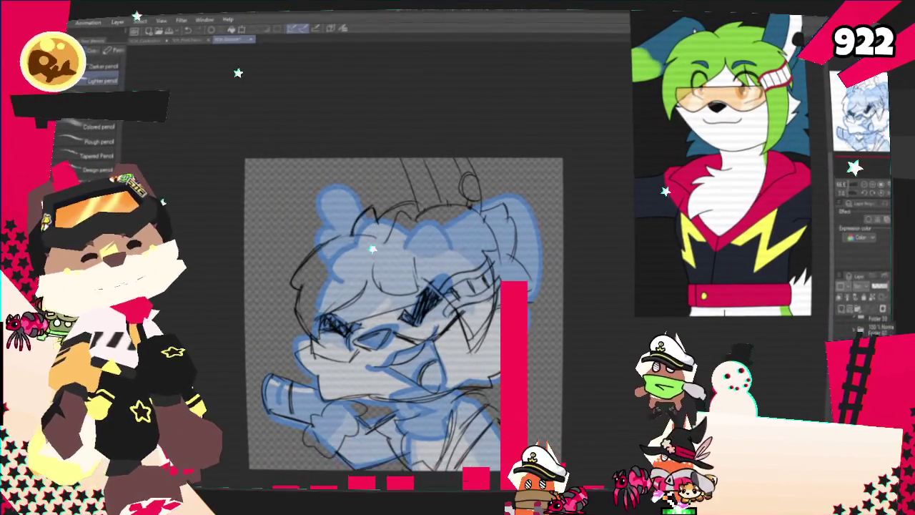
scroll(386, 315, right, 1)
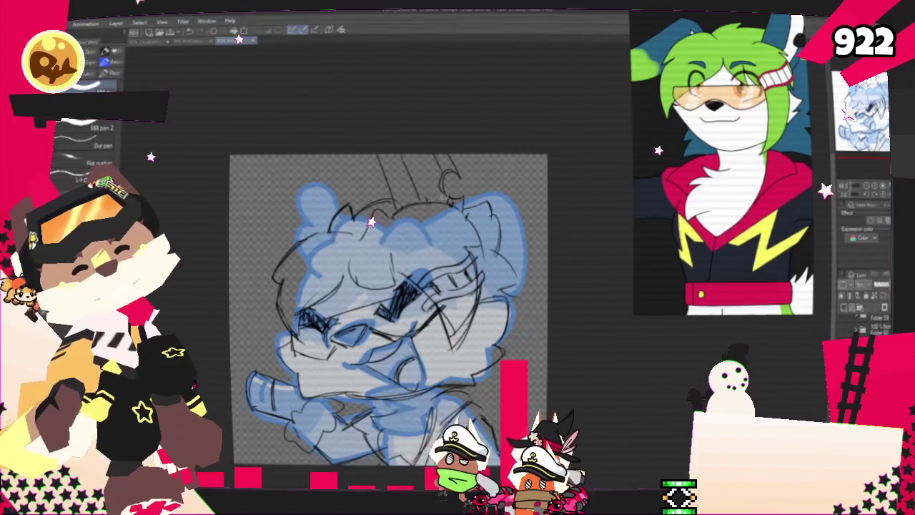
scroll(372, 300, right, 2)
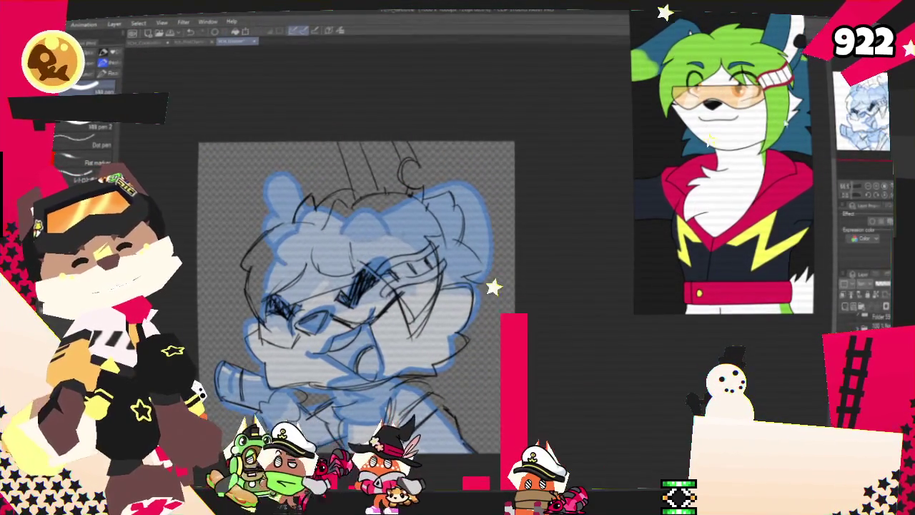
scroll(357, 301, down, 3)
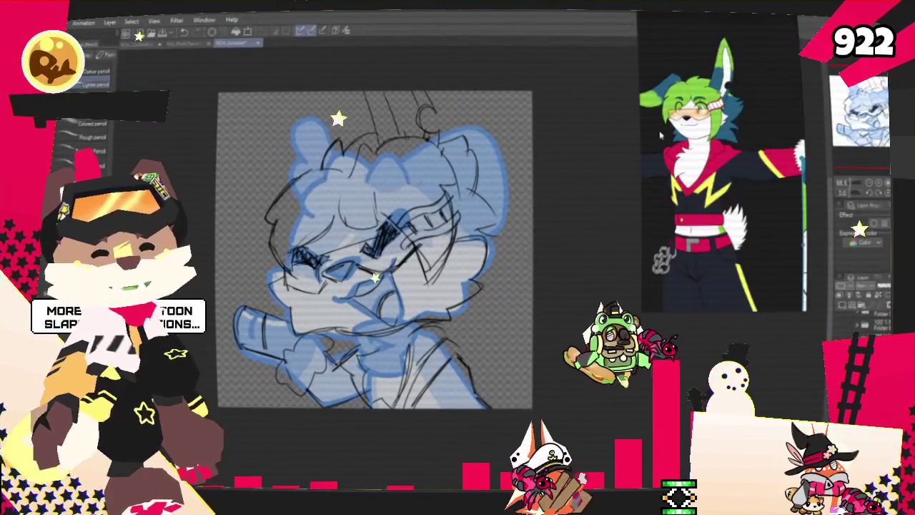
scroll(718, 65, up, 2)
scroll(722, 186, up, 1)
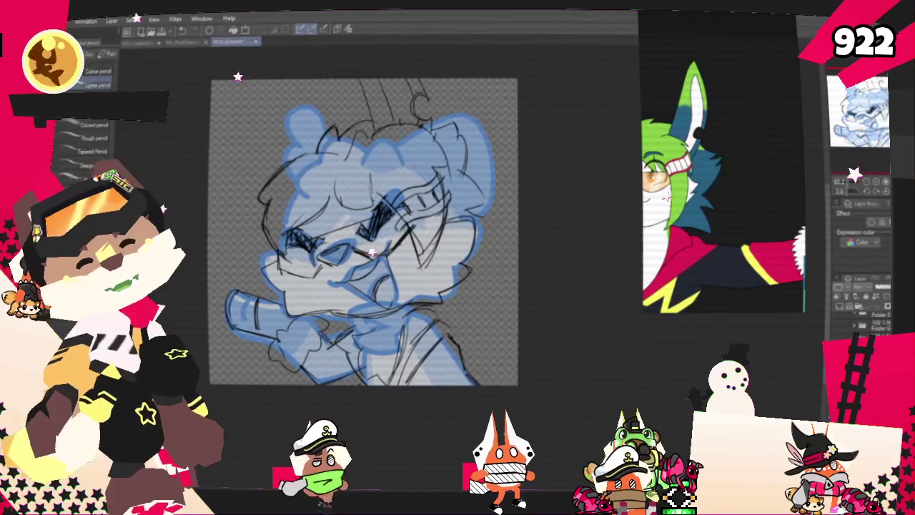
Step: Lasso the right side of the head, redo the selection, transform it into place, then resume pencilling
key(m)
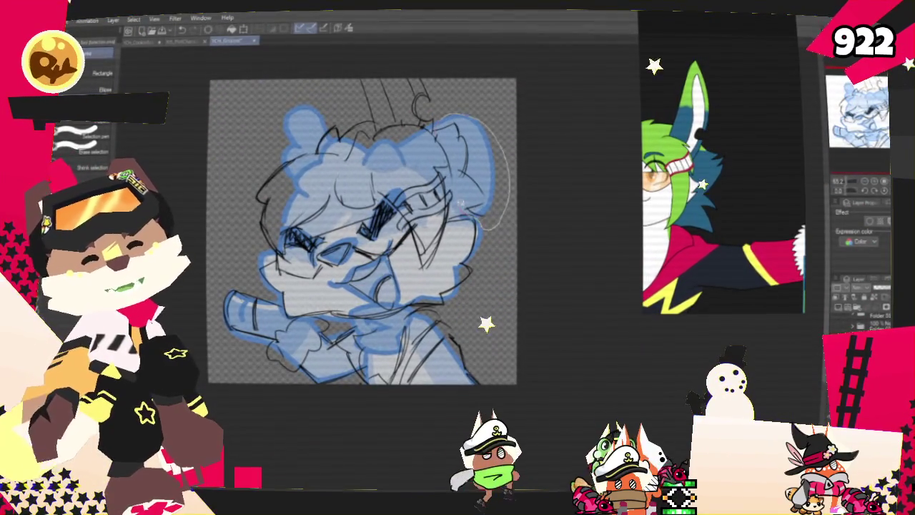
click(507, 246)
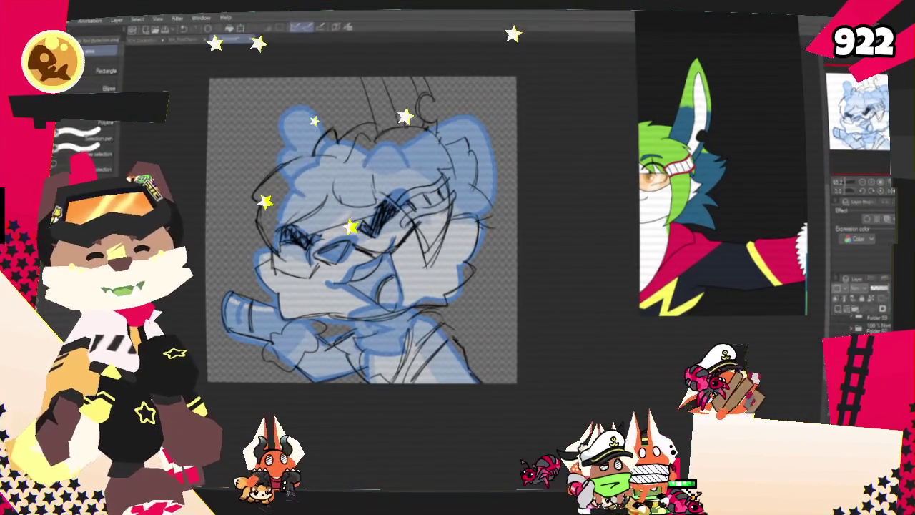
drag(451, 116, 493, 221)
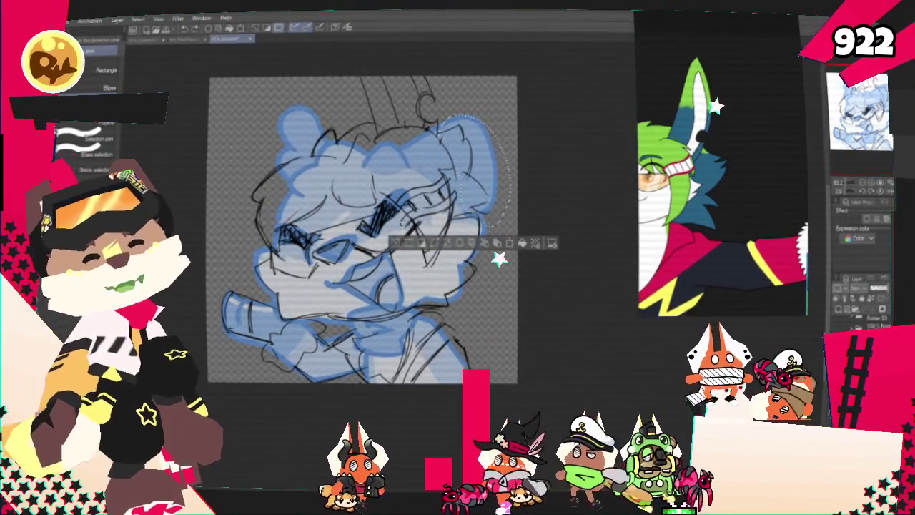
key(ctrl+d)
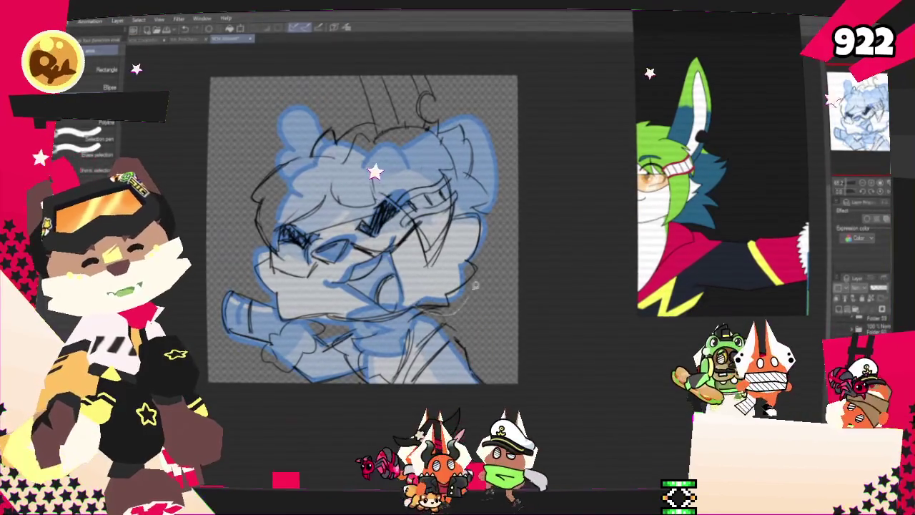
drag(471, 292, 491, 340)
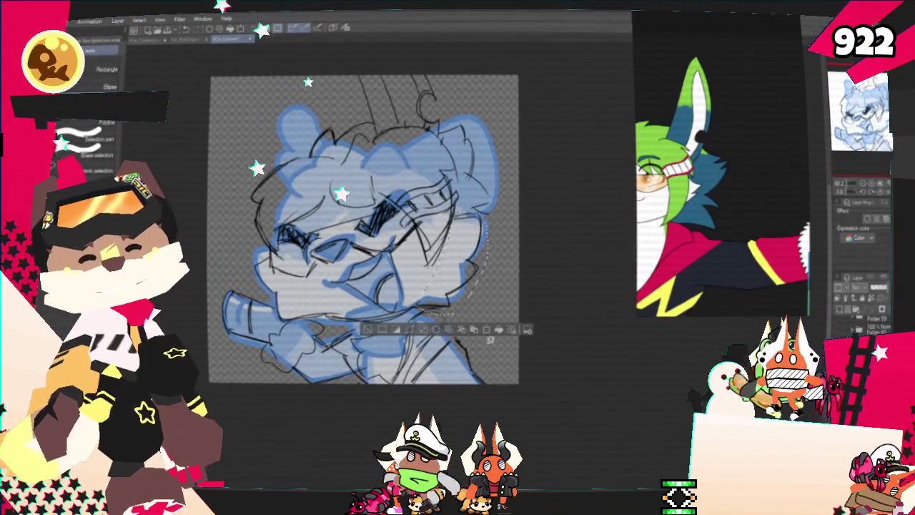
key(ctrl+t)
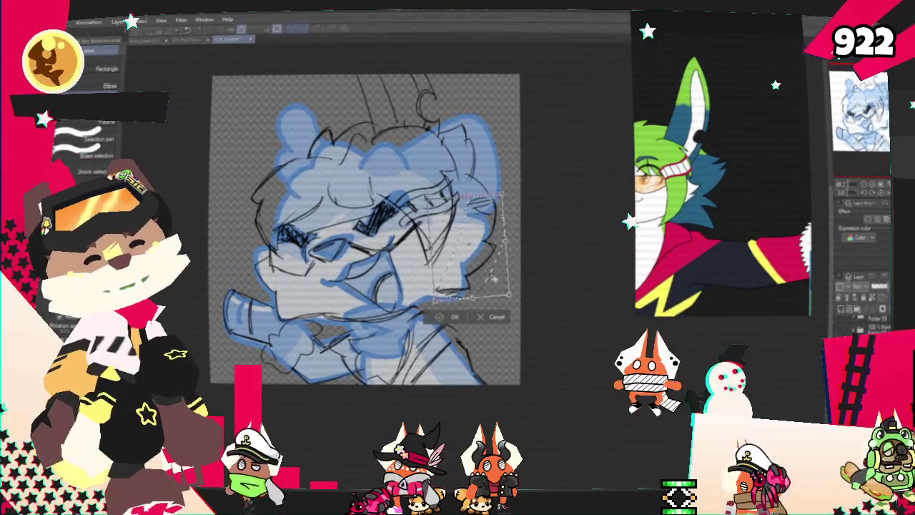
key(Return)
key(p)
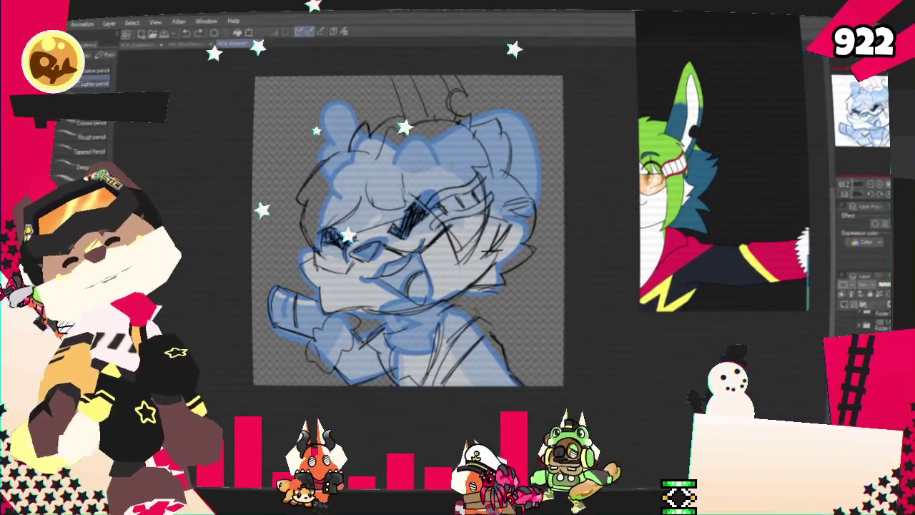
Step: Recentre the view and lasso the collar and shoulder lines at the lower right
key(p)
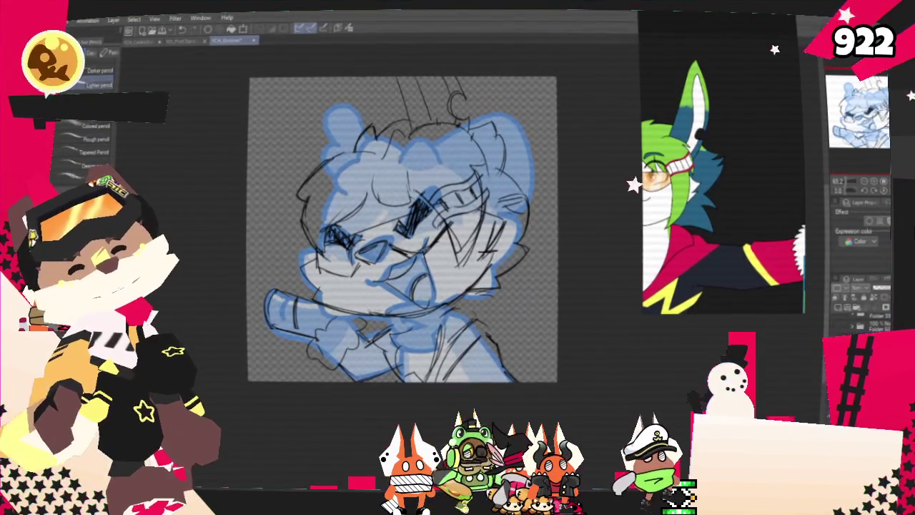
drag(402, 229, 371, 260)
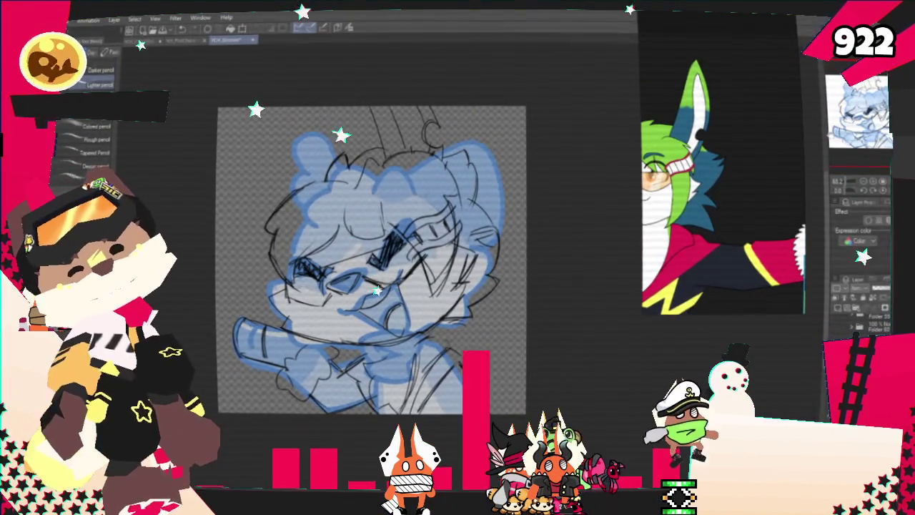
key(m)
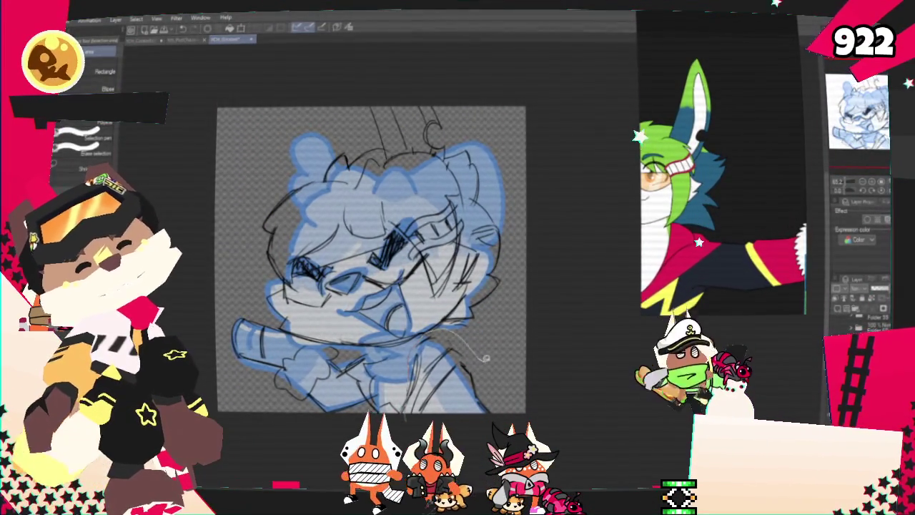
drag(492, 371, 488, 388)
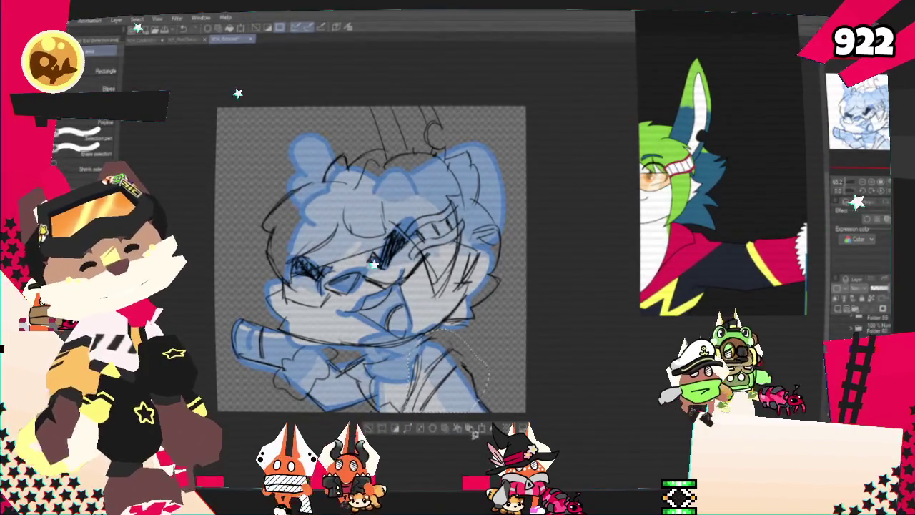
Step: Transform the selected collar area with Ctrl+T and confirm with OK
key(ctrl+t)
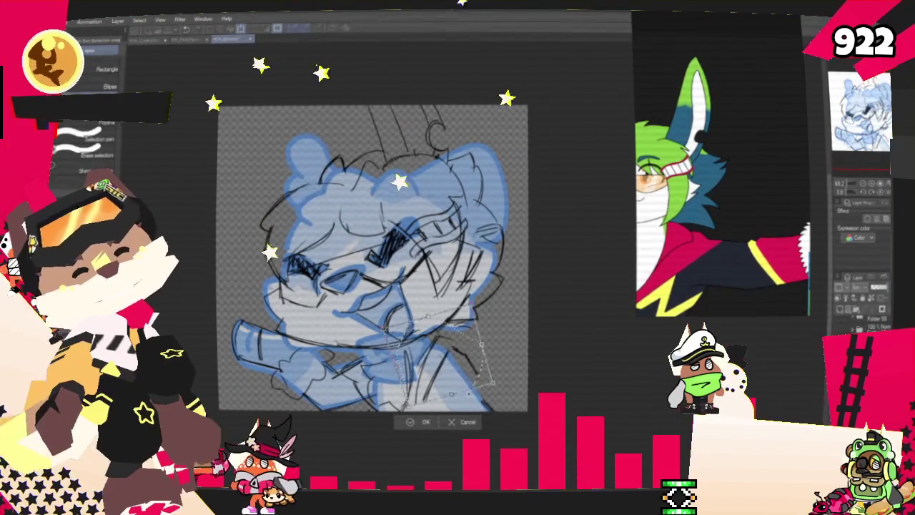
click(422, 421)
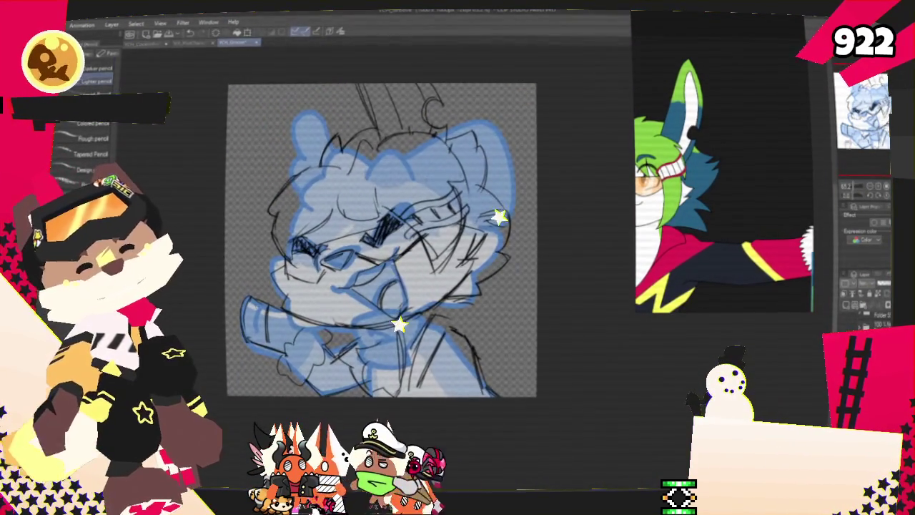
Step: Lasso an area in the middle of the face, then zoom and pan around it
key(m)
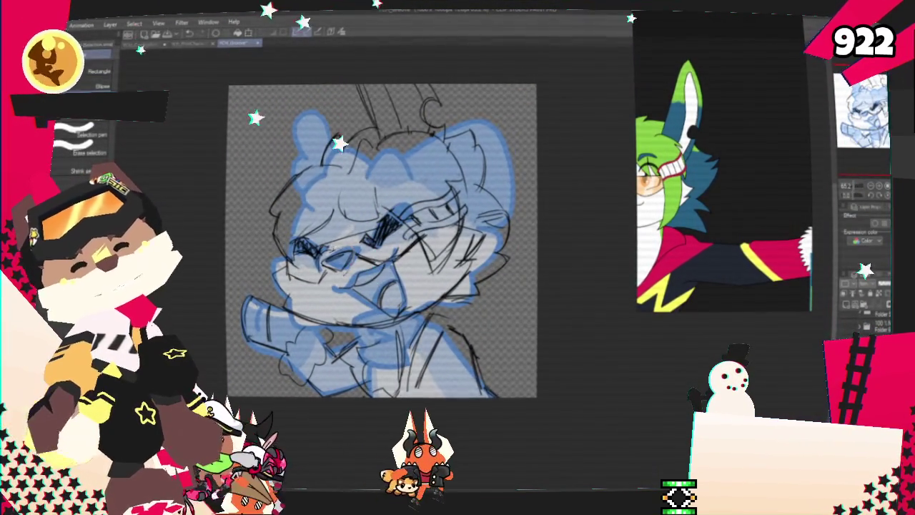
drag(286, 236, 376, 290)
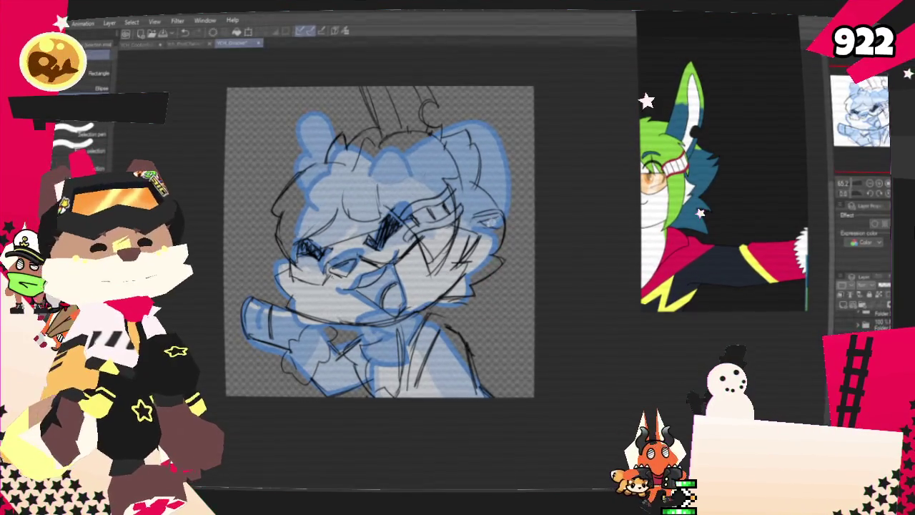
scroll(501, 244, down, 1)
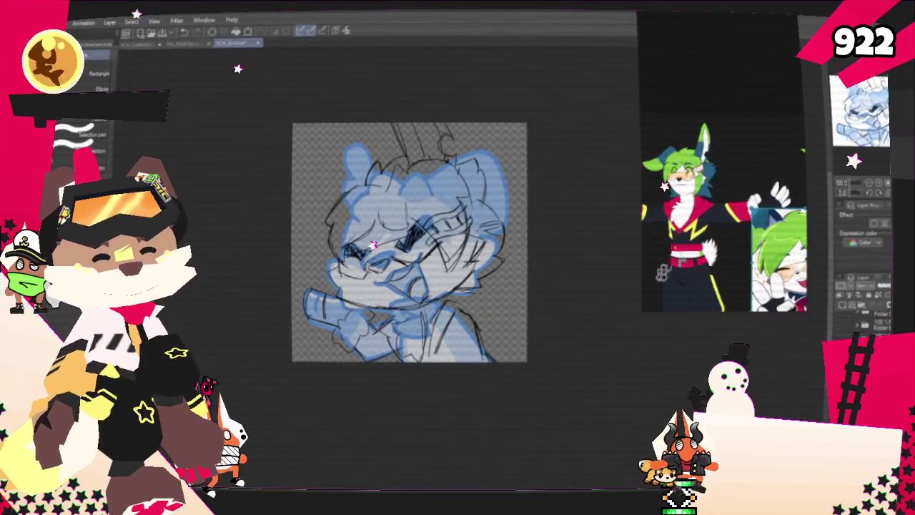
scroll(372, 244, up, 1)
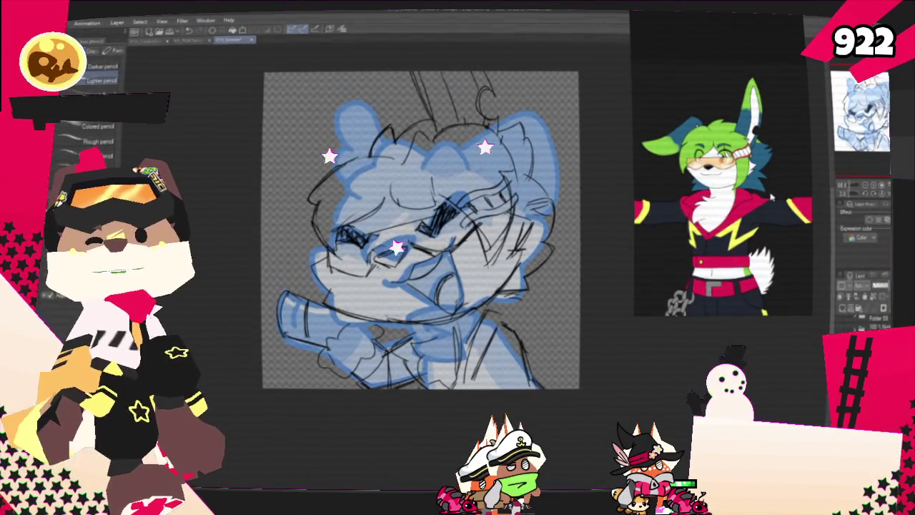
mouse_move(422, 229)
mouse_down()
mouse_move(381, 294)
mouse_move(398, 237)
mouse_move(412, 259)
mouse_up()
mouse_move(398, 199)
mouse_down()
mouse_move(486, 155)
mouse_move(503, 224)
mouse_up()
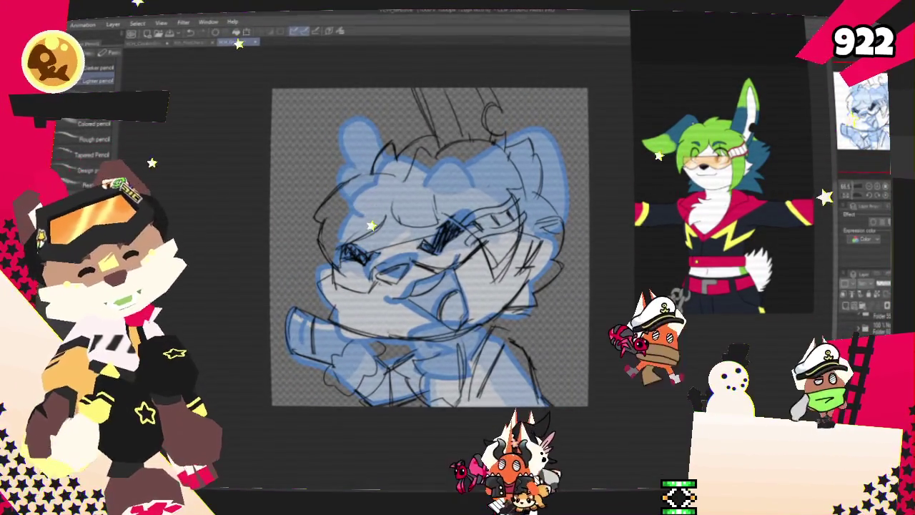
Step: Turn on Layer color so the sketch layer's lines display in blue, ready for inking
click(849, 233)
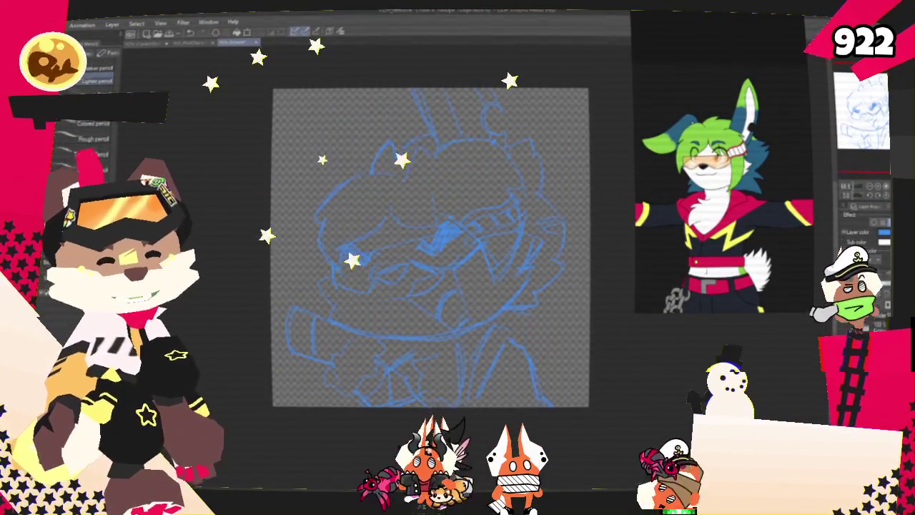
mouse_move(456, 265)
mouse_down()
mouse_move(494, 286)
mouse_move(482, 288)
mouse_up()
key(p)
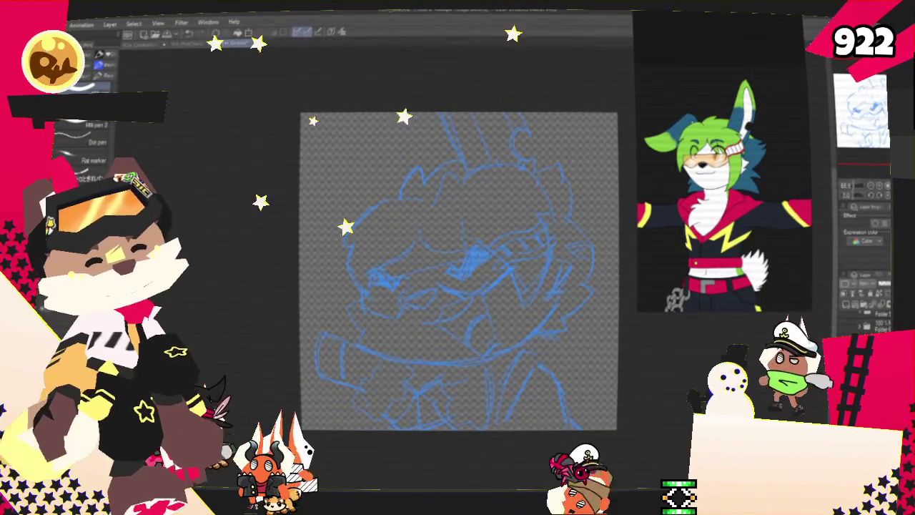
drag(481, 229, 445, 223)
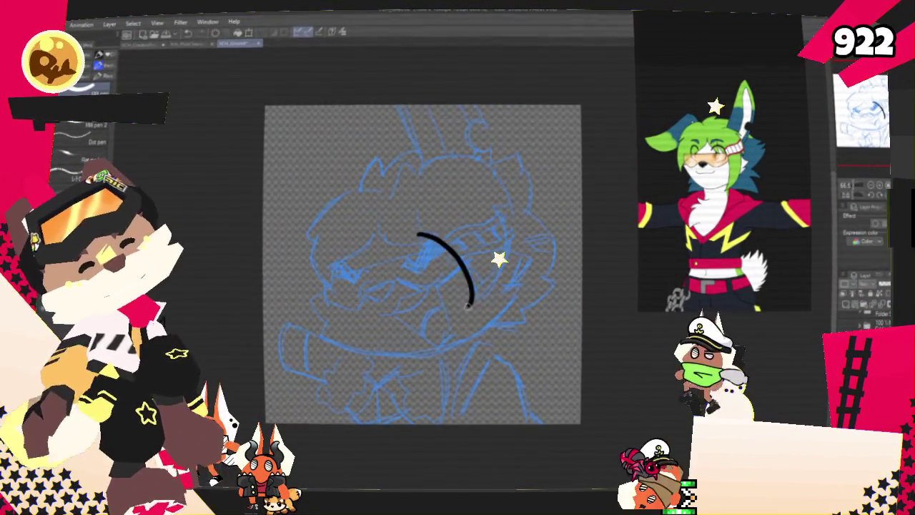
Step: Test black ink curves across the face, undoing each attempt
mouse_move(472, 286)
mouse_down()
mouse_move(481, 306)
mouse_move(501, 241)
mouse_up()
key(ctrl+z)
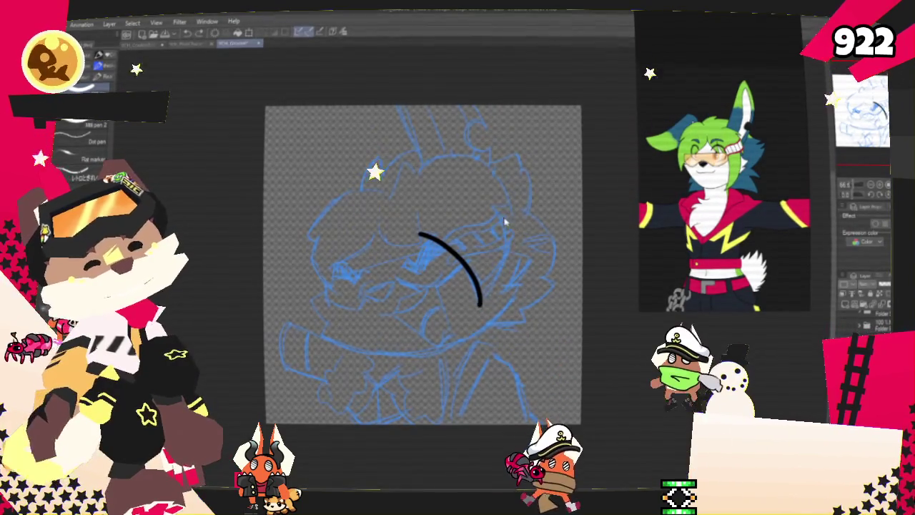
key(ctrl+z)
drag(493, 206, 490, 304)
key(ctrl+z)
drag(500, 203, 513, 245)
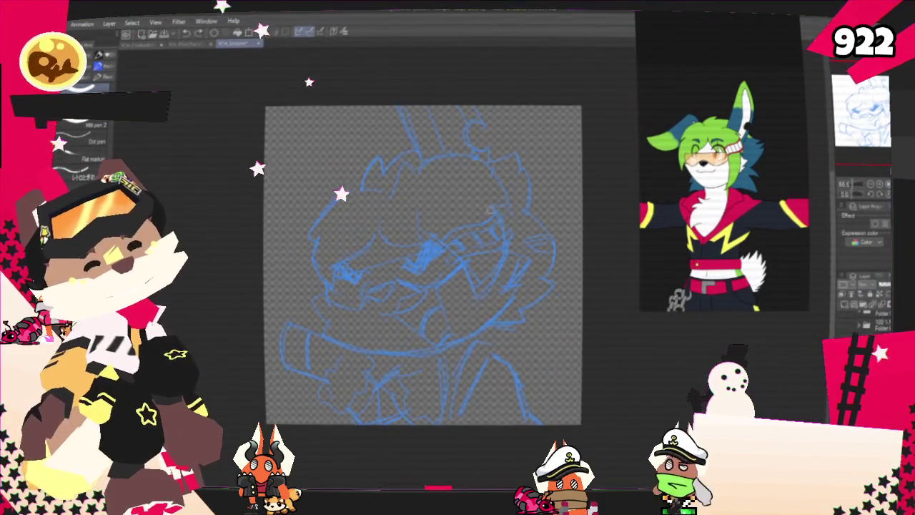
key(ctrl+z)
Step: Try hook and short ink strokes, undoing them until only one small black mark remains
drag(405, 251, 482, 296)
key(ctrl+z)
mouse_move(491, 211)
mouse_down()
mouse_move(507, 221)
mouse_move(476, 303)
mouse_move(415, 238)
mouse_up()
key(ctrl+z)
key(ctrl+z)
drag(476, 302, 422, 234)
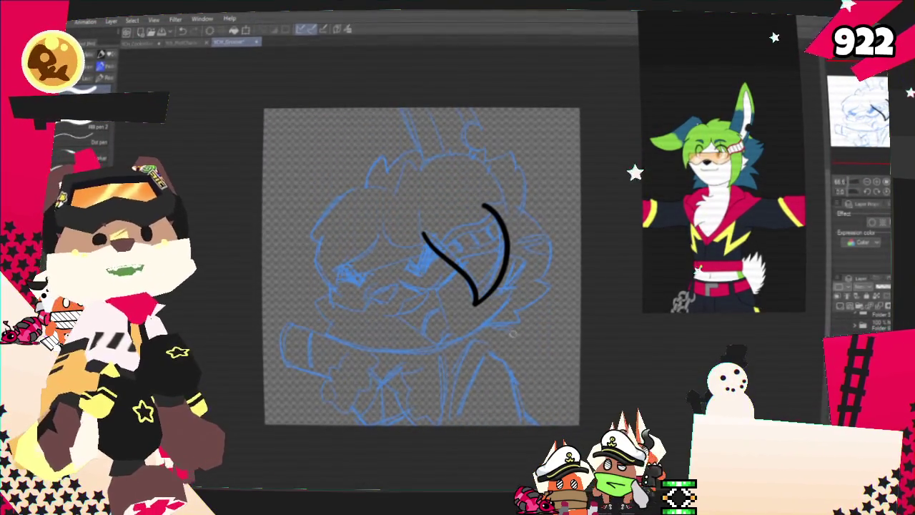
drag(422, 266, 367, 293)
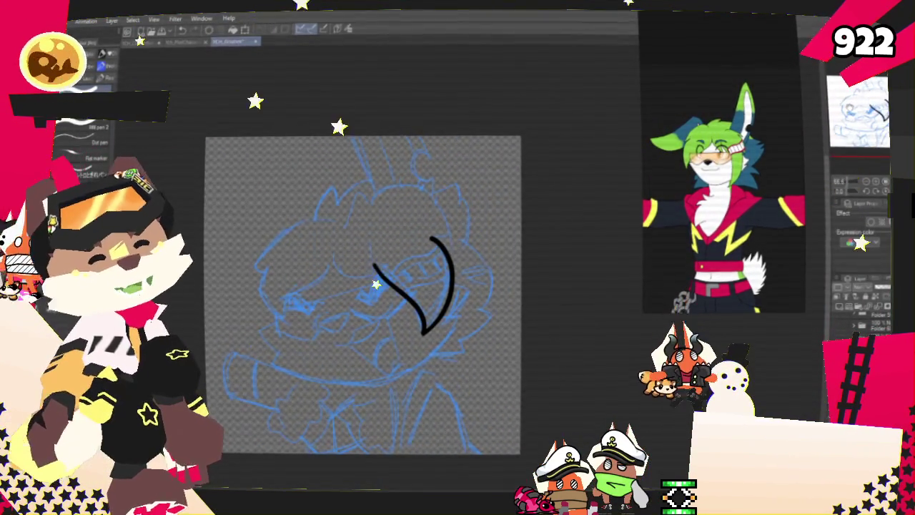
key(ctrl+z)
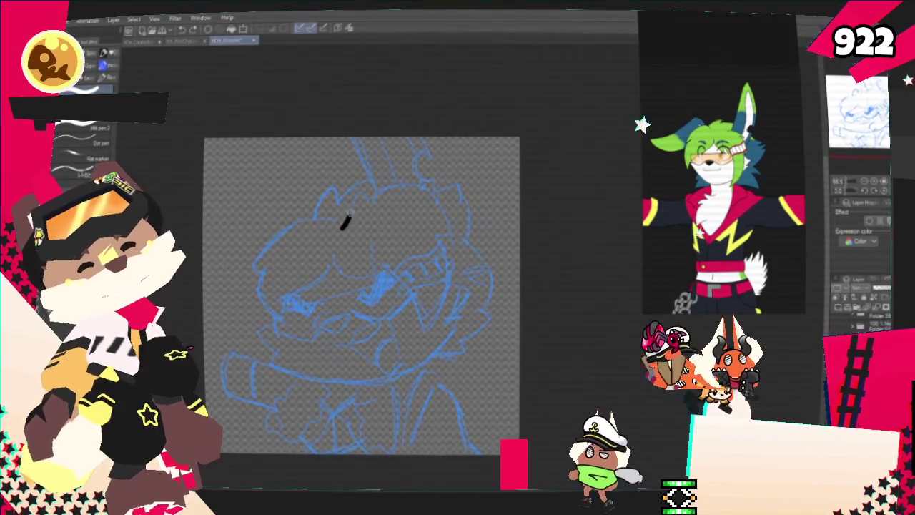
Step: Ink the large head arc, the left hook and a curve left of the face, redoing strokes
mouse_move(360, 193)
mouse_down()
mouse_move(347, 222)
mouse_move(439, 215)
mouse_up()
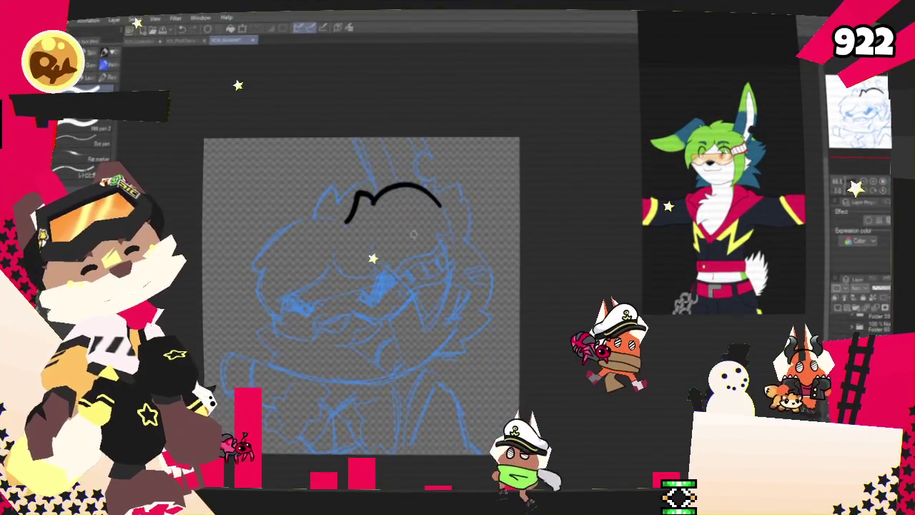
key(ctrl+z)
mouse_move(360, 195)
mouse_down()
mouse_move(452, 244)
mouse_move(429, 326)
mouse_up()
key(ctrl+z)
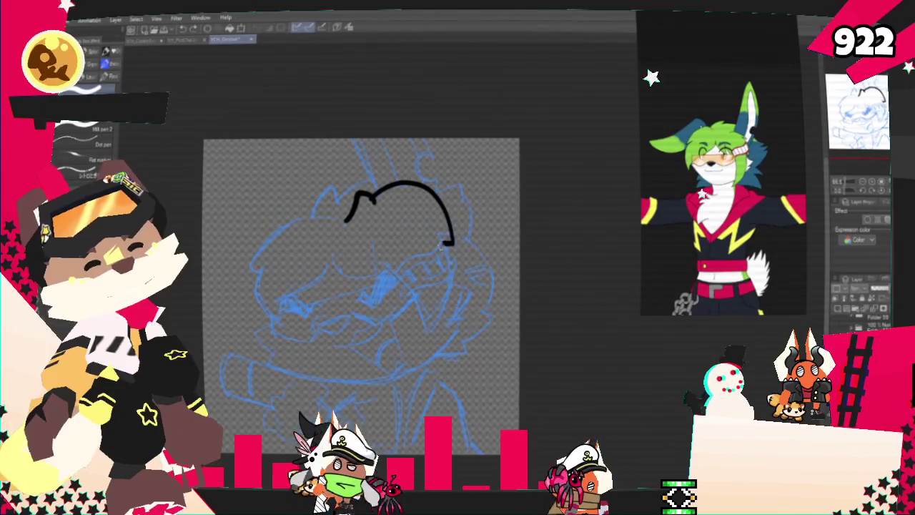
drag(429, 328, 389, 289)
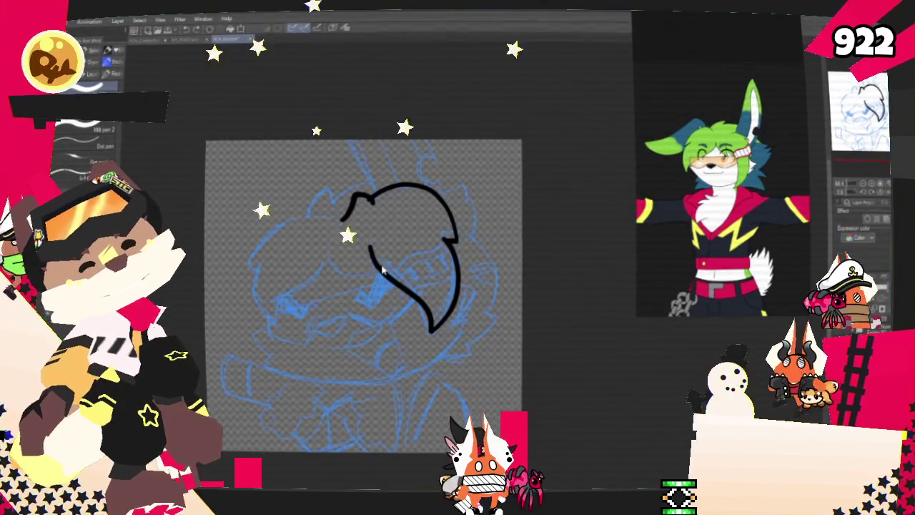
key(ctrl+z)
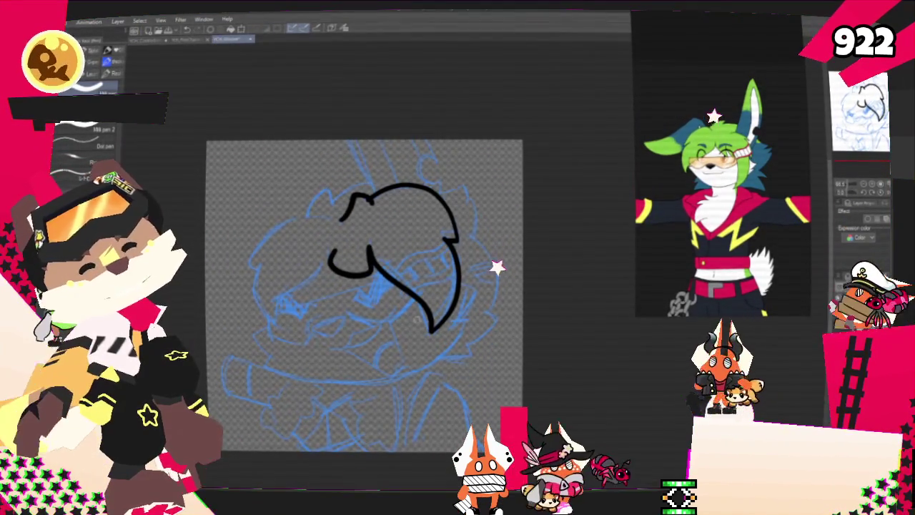
key(ctrl+z)
drag(368, 247, 333, 263)
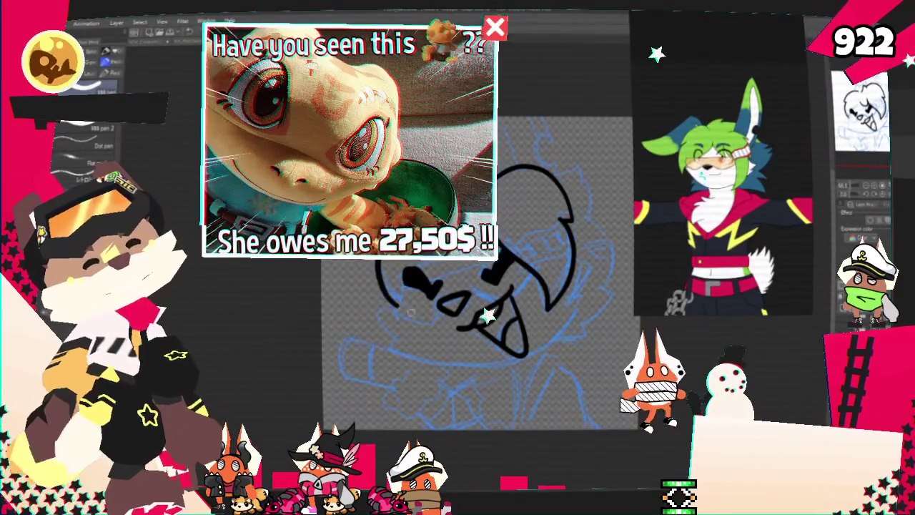
drag(401, 263, 414, 309)
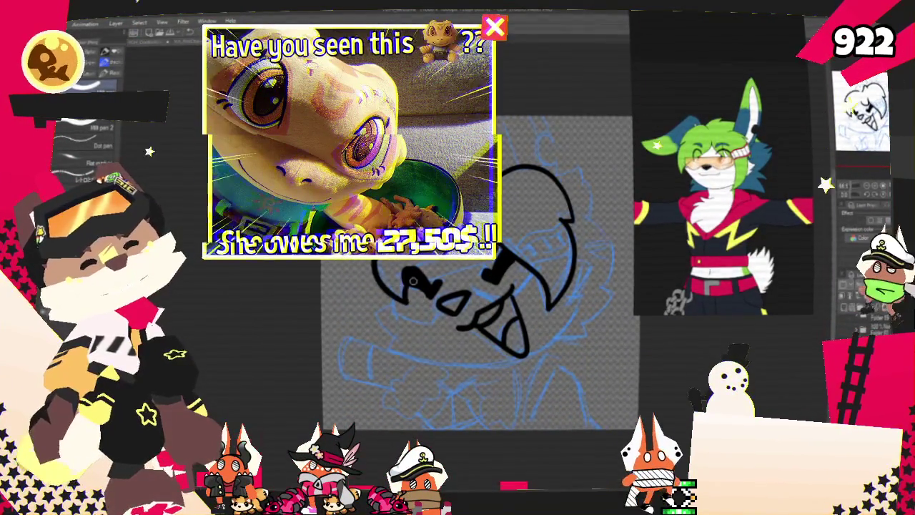
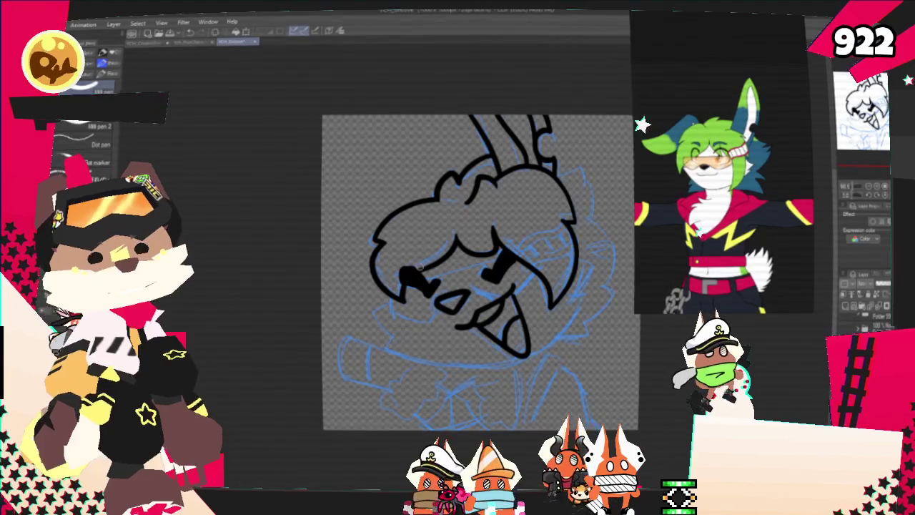
Step: Ink the left face line and the lower chin, redoing the chin as a bolder curve
drag(480, 272, 440, 262)
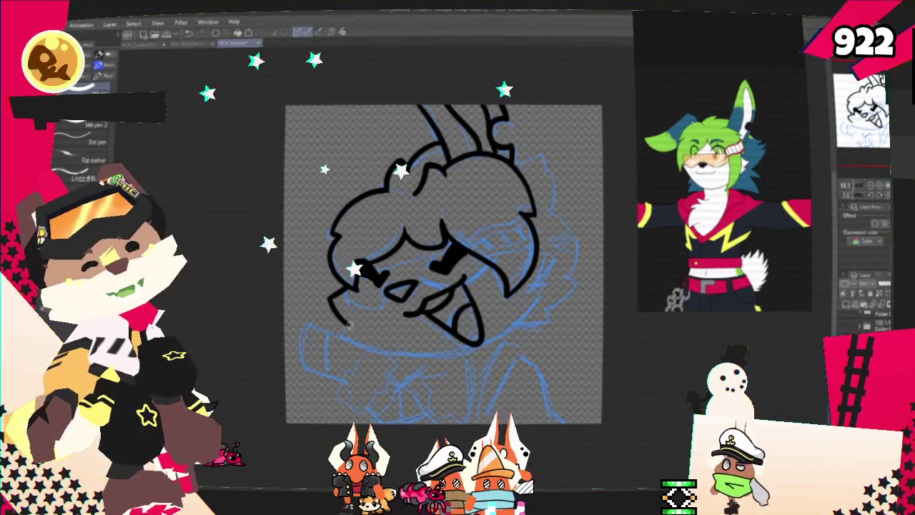
drag(331, 299, 347, 322)
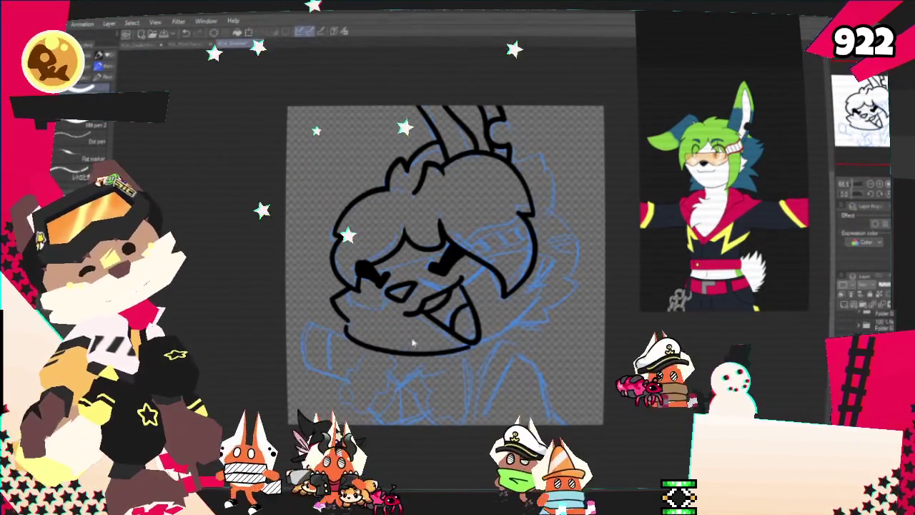
mouse_move(347, 342)
mouse_down()
mouse_move(399, 352)
mouse_move(536, 279)
mouse_up()
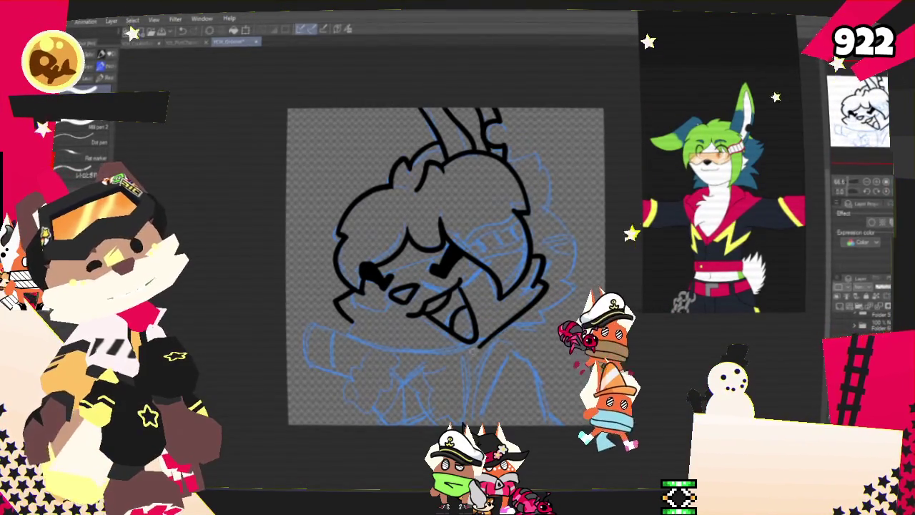
drag(344, 322, 472, 356)
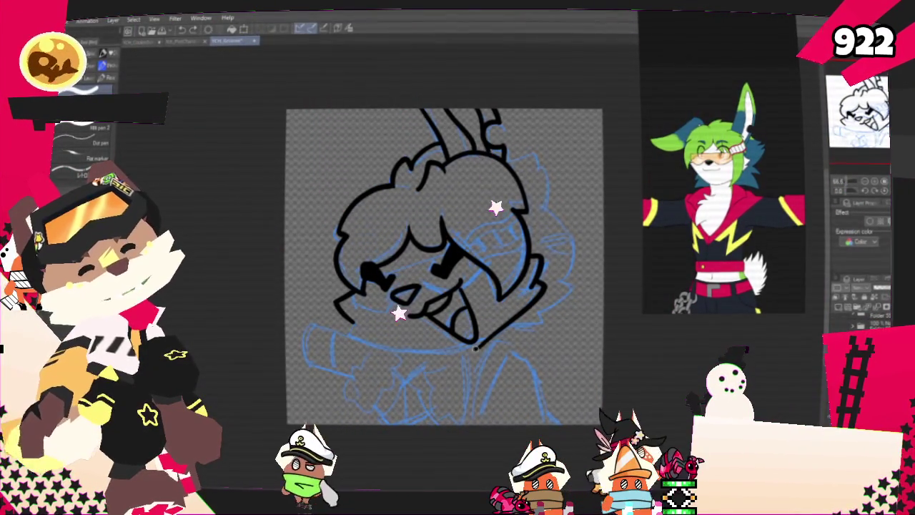
key(ctrl+z)
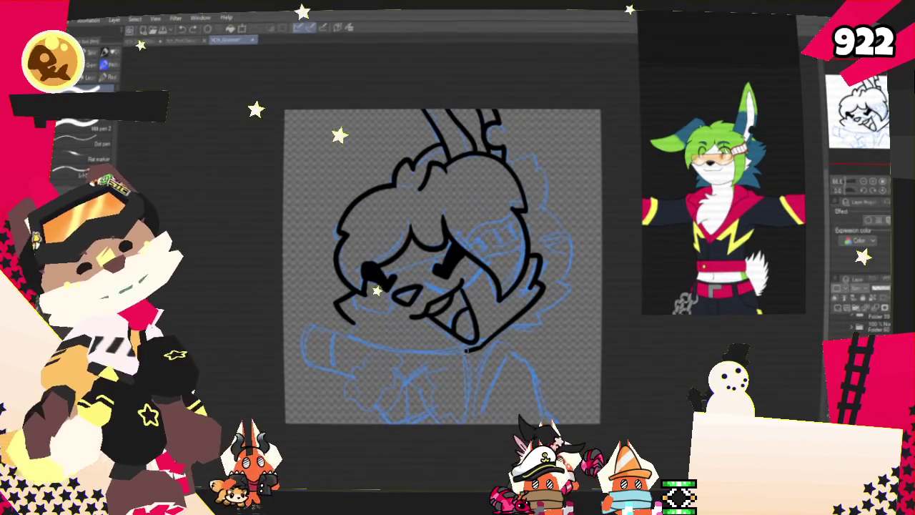
drag(347, 323, 472, 351)
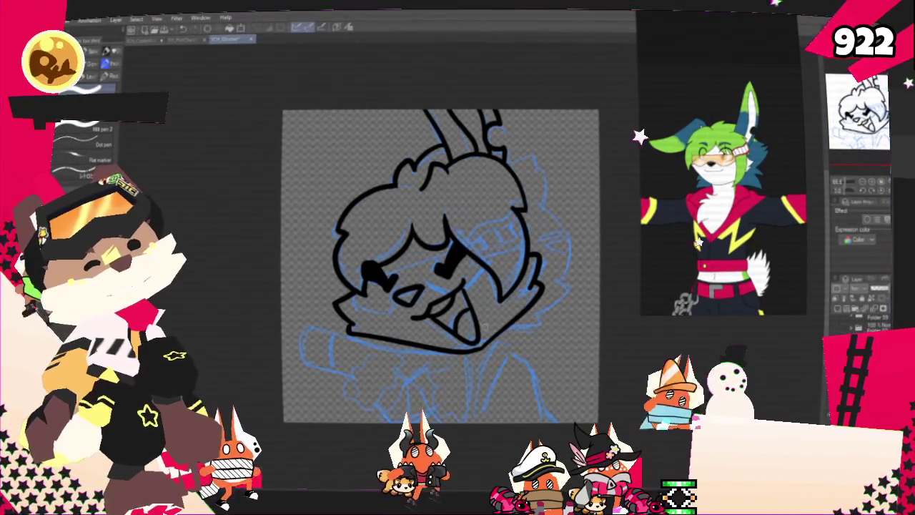
Step: Ink the zigzag fur at the neck front and try lines on the neck's right side
drag(430, 371, 461, 417)
drag(504, 348, 468, 417)
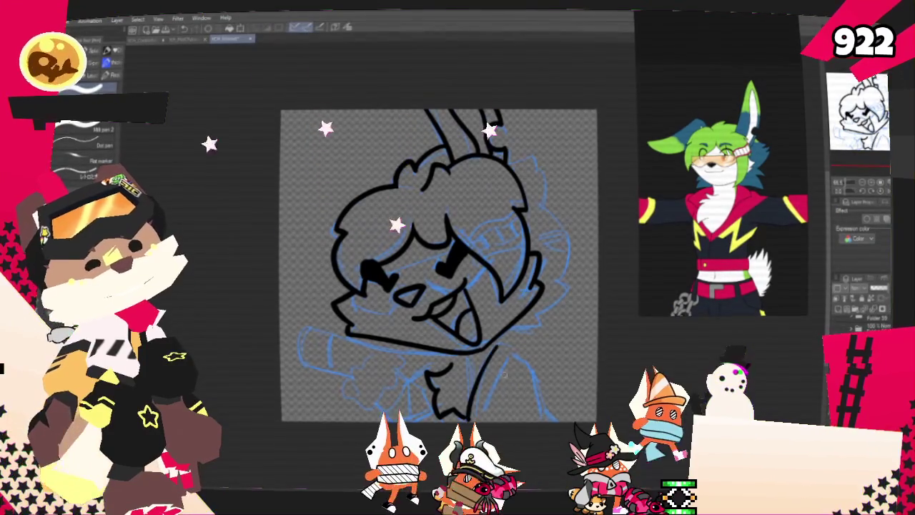
drag(512, 349, 476, 415)
drag(516, 356, 536, 397)
key(ctrl+z)
key(ctrl+z)
key(ctrl+z)
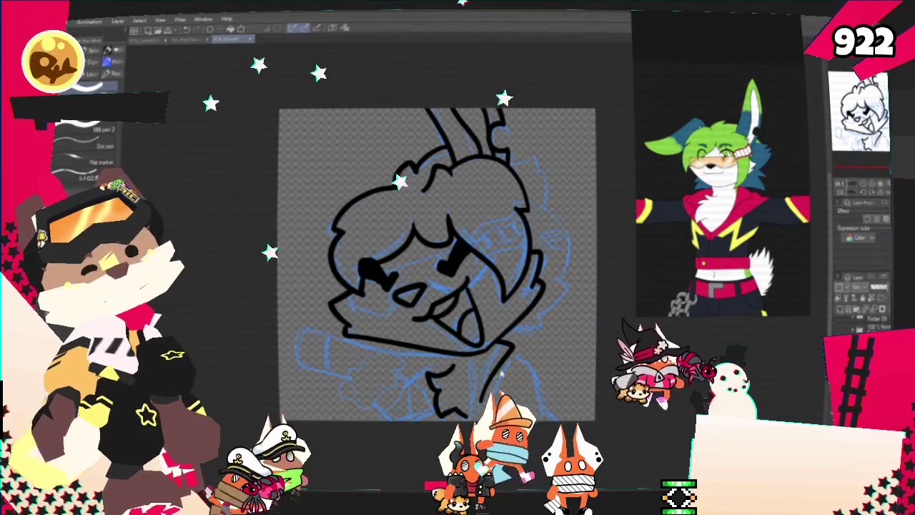
Step: Redraw the right side of the neck, then pan the canvas up and right
drag(516, 350, 472, 414)
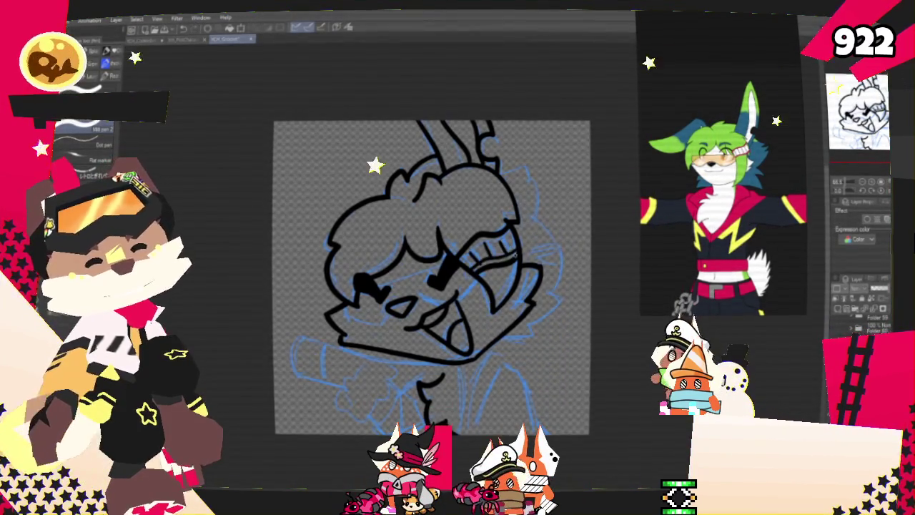
drag(431, 277, 462, 258)
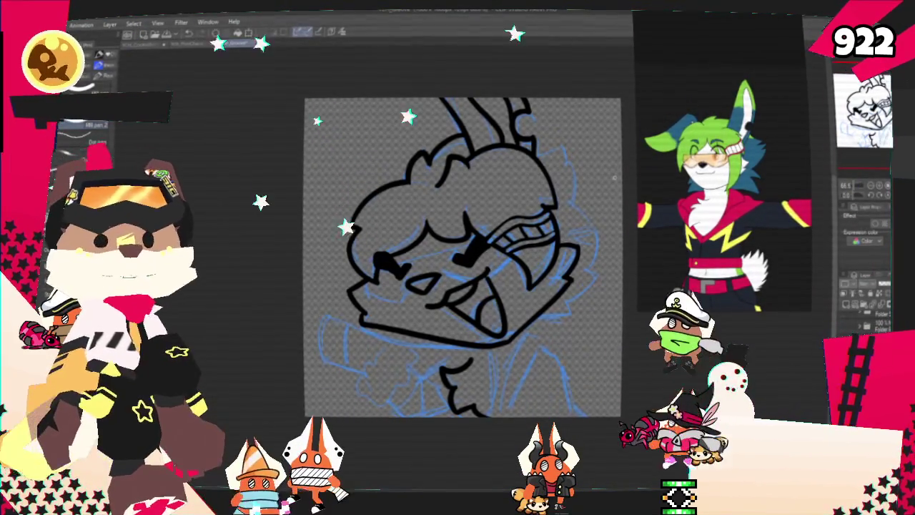
scroll(463, 258, right, 3)
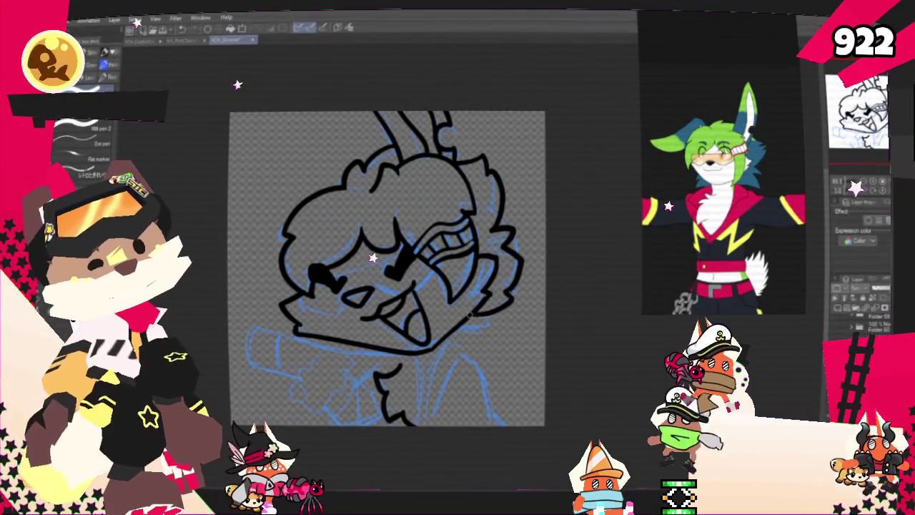
Step: Ink the right hair edge and redraw the top-right hair curve down toward the jaw
drag(510, 233, 492, 315)
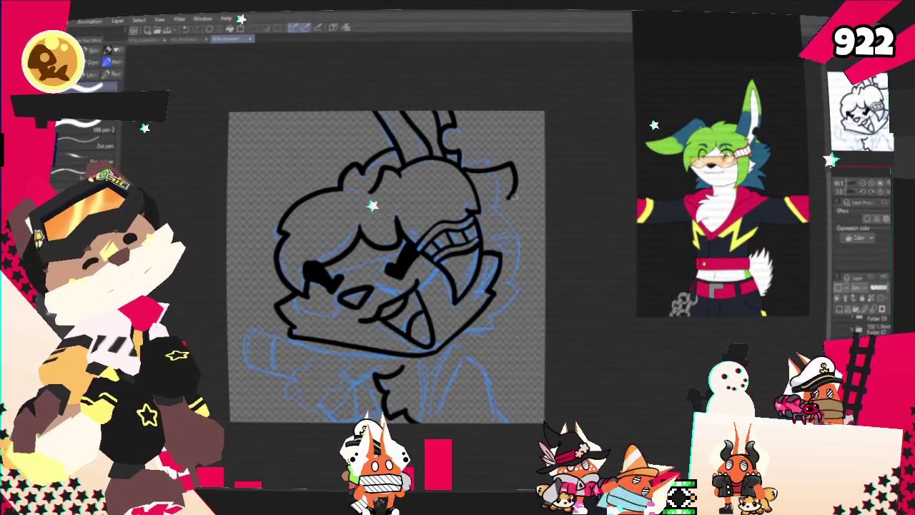
drag(466, 170, 509, 206)
key(ctrl+z)
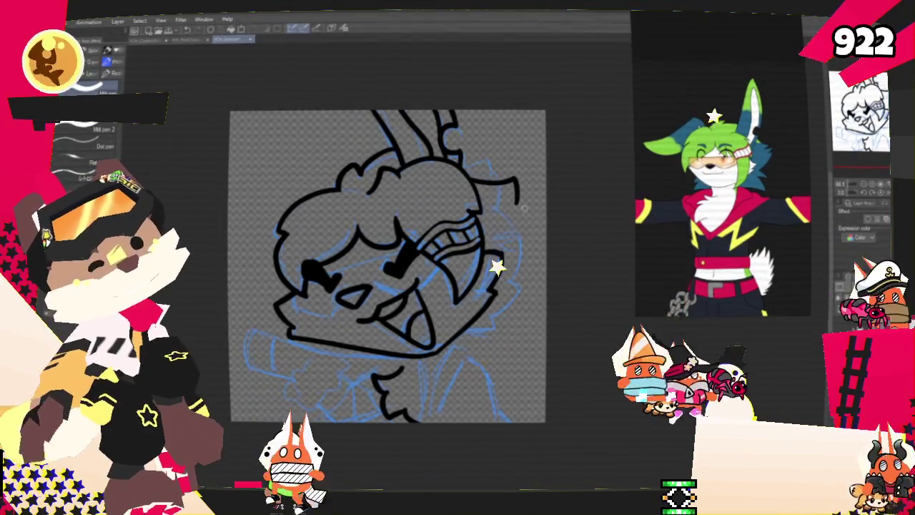
mouse_move(470, 170)
mouse_down()
mouse_move(528, 222)
mouse_move(529, 267)
mouse_move(494, 316)
mouse_up()
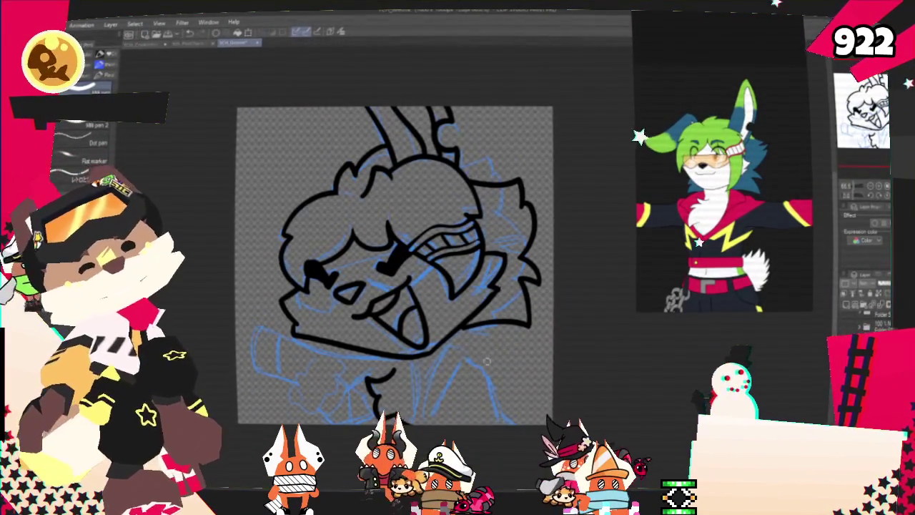
Step: Ink a curve down the right of the neck into the collar, then pan right
drag(476, 355, 422, 415)
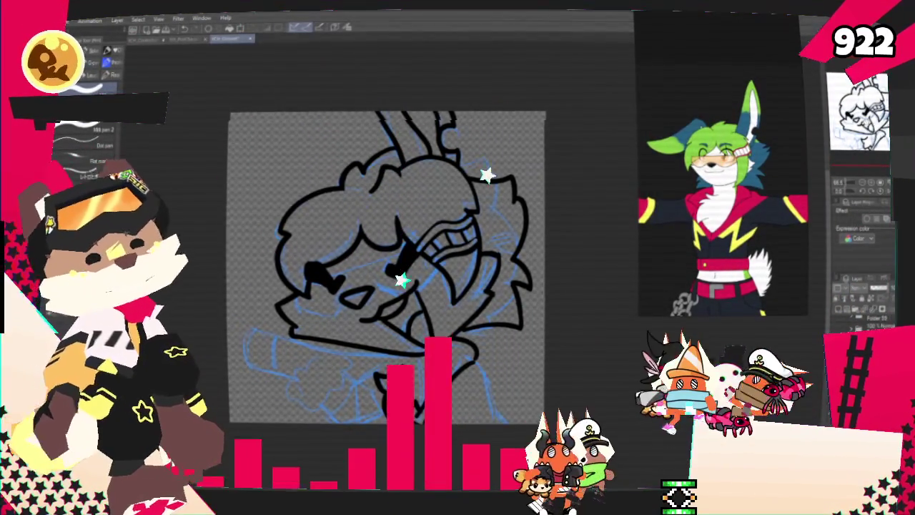
drag(386, 264, 419, 259)
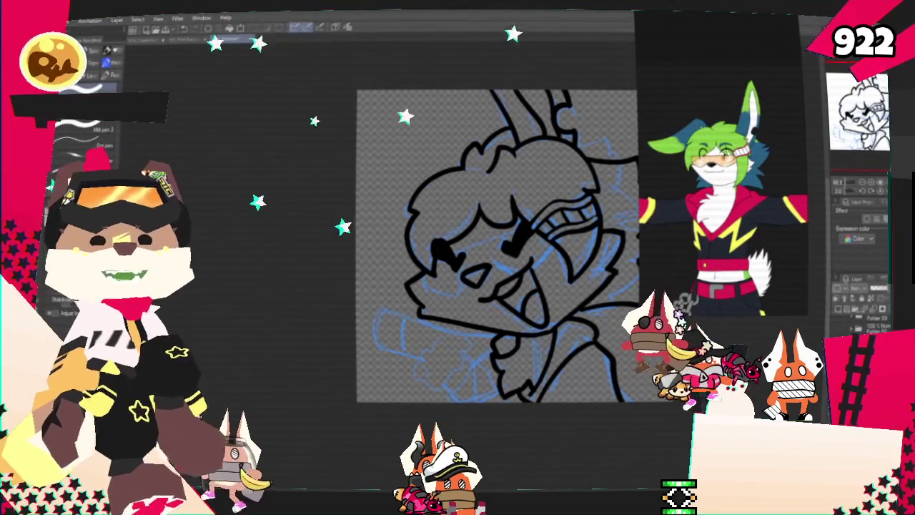
Step: Add thin lines on the pointing arm and undo the two bold arm strokes
scroll(497, 246, up, 1)
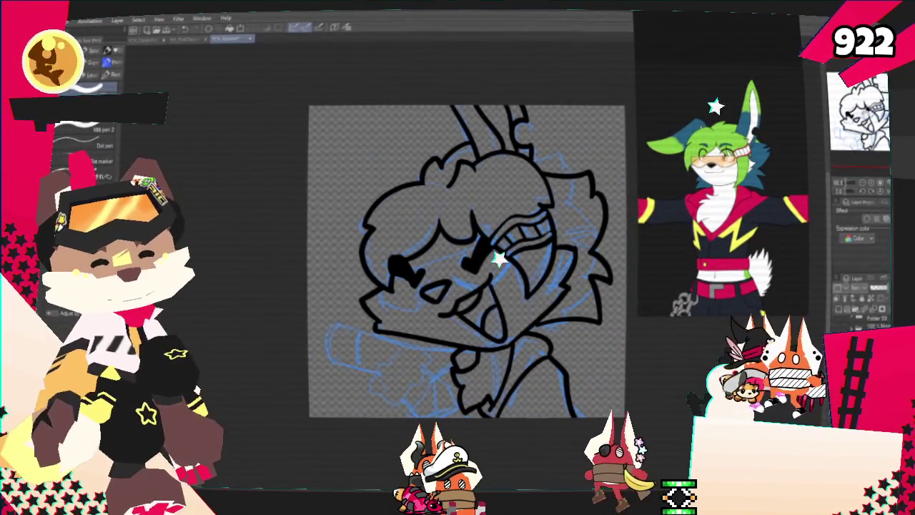
drag(791, 141, 827, 100)
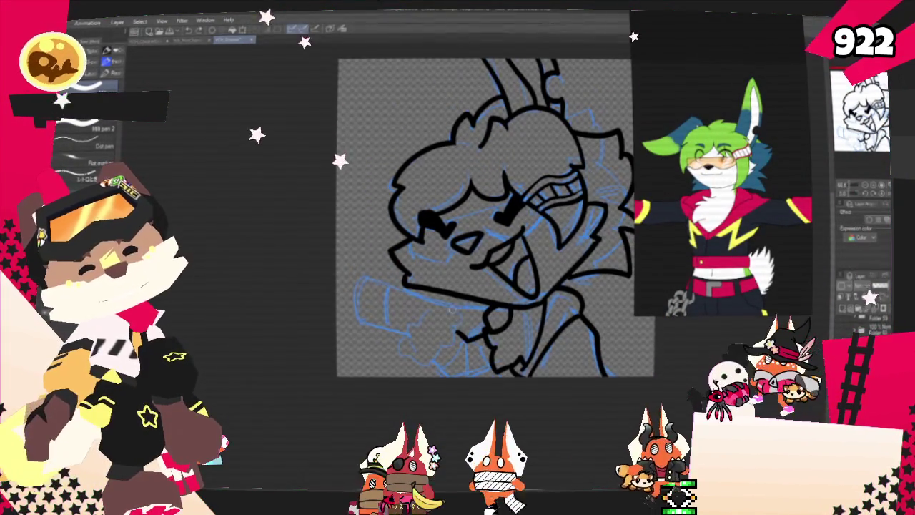
mouse_move(456, 331)
mouse_down()
mouse_move(397, 352)
mouse_move(449, 315)
mouse_up()
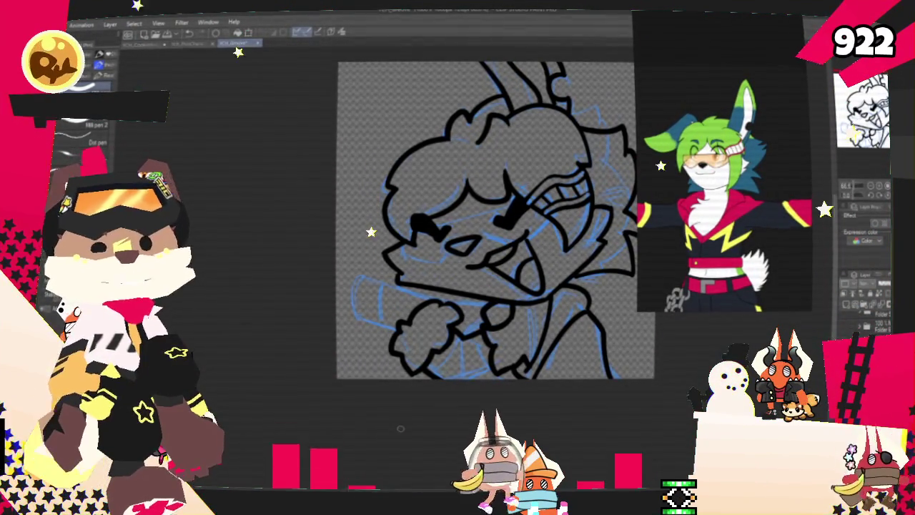
drag(459, 417, 485, 428)
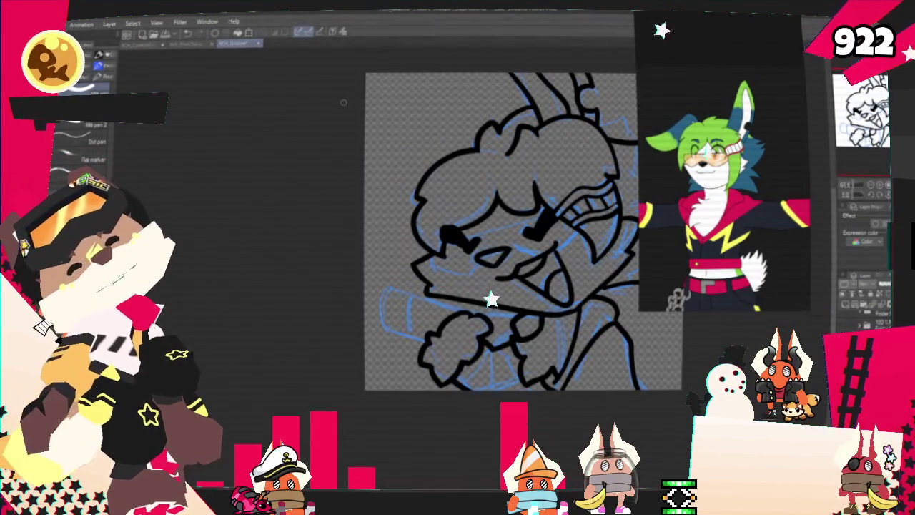
mouse_move(404, 292)
mouse_down()
mouse_move(501, 308)
mouse_move(392, 291)
mouse_up()
key(ctrl+z)
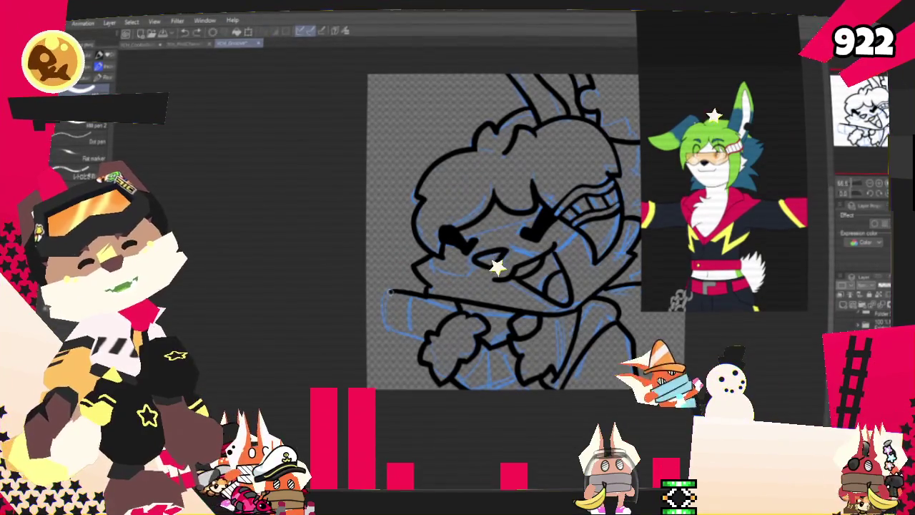
key(ctrl+z)
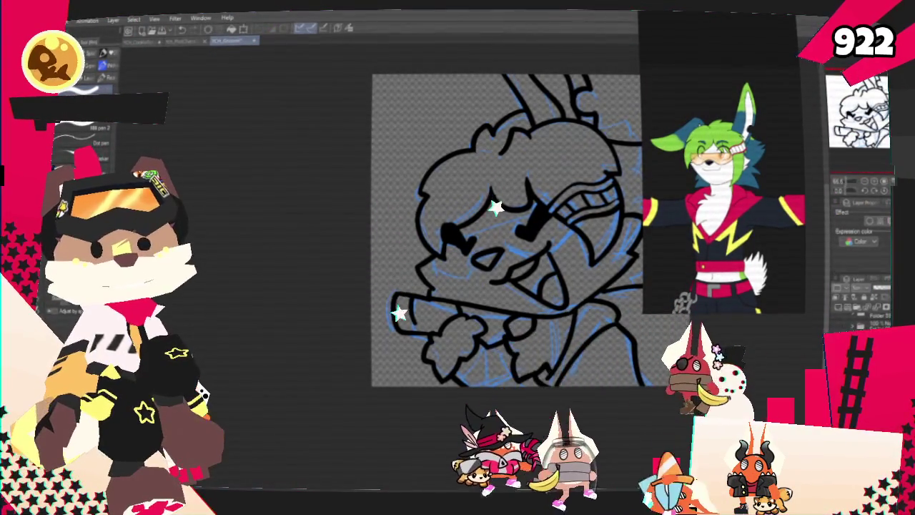
Step: Zoom the canvas in and out to check the black lineart without the sketch
scroll(304, 154, down, 2)
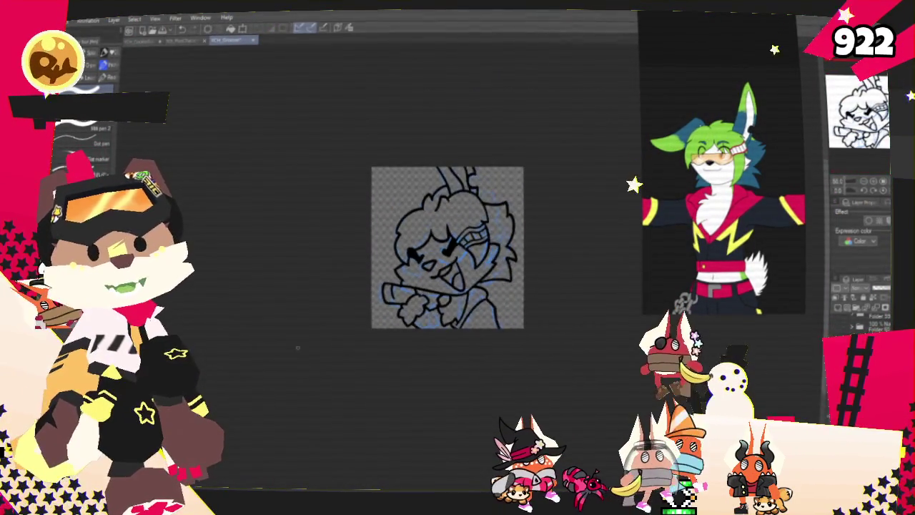
scroll(525, 212, up, 1)
scroll(526, 211, up, 2)
scroll(525, 212, down, 1)
scroll(526, 211, up, 2)
scroll(501, 207, down, 1)
scroll(490, 204, down, 1)
scroll(493, 201, up, 1)
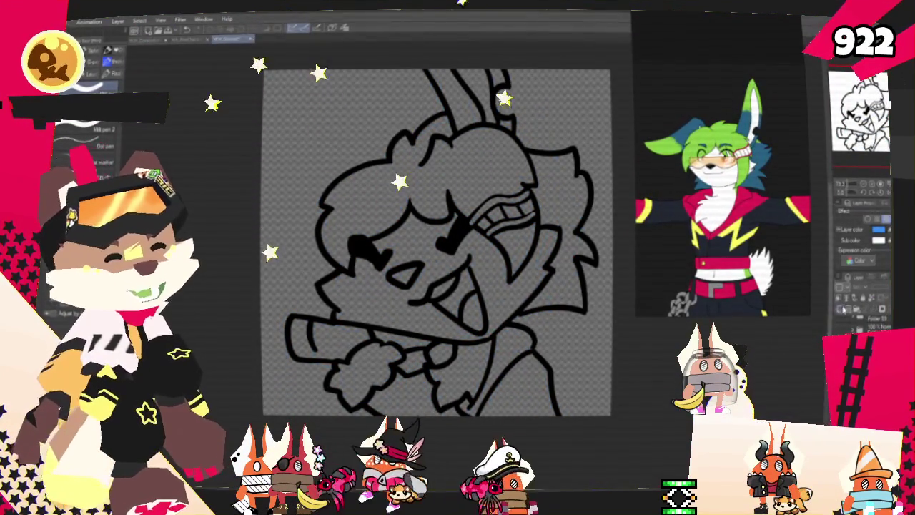
scroll(417, 181, down, 2)
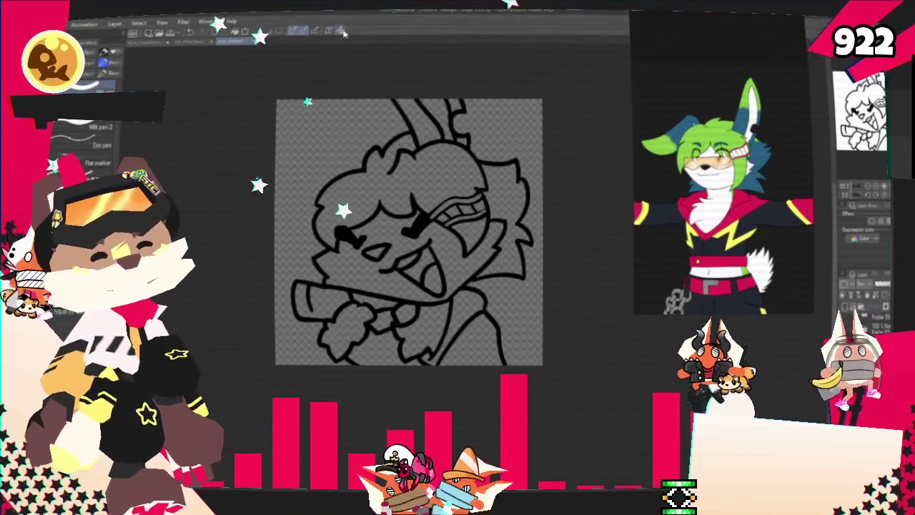
scroll(551, 138, up, 1)
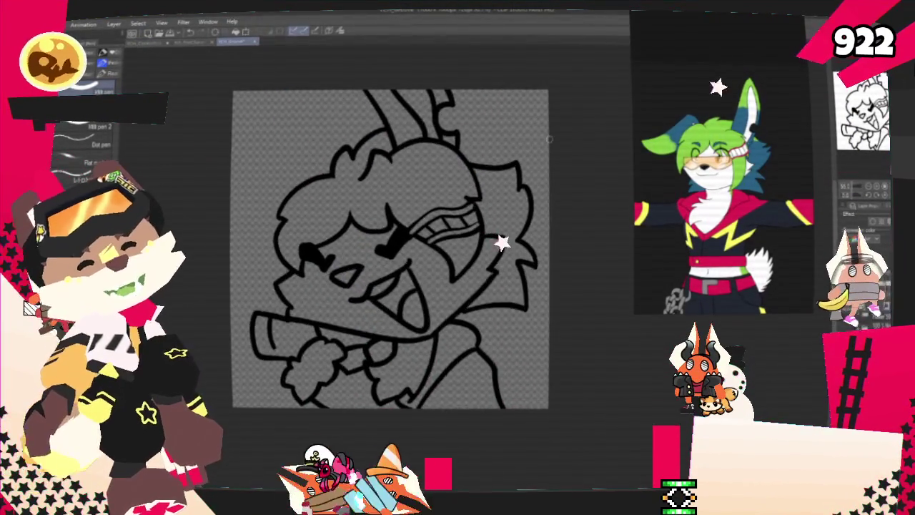
scroll(366, 154, up, 1)
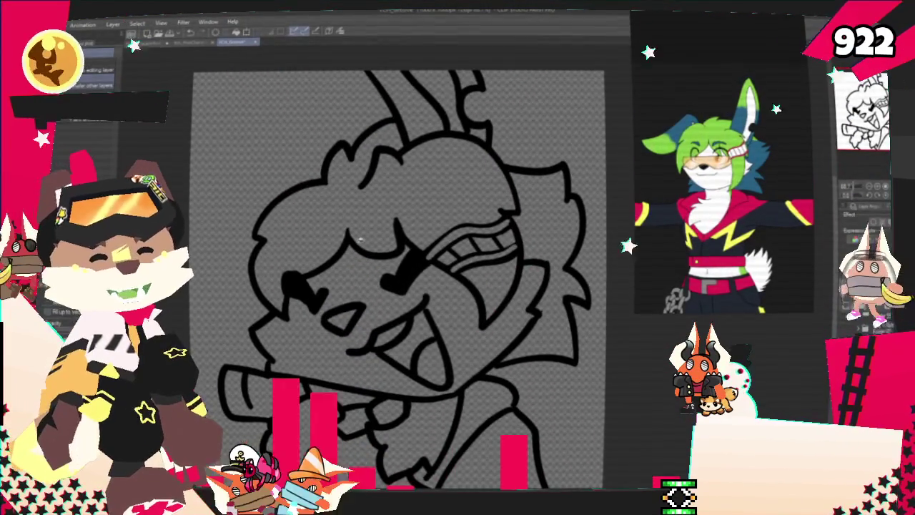
Step: Fill the hair bright green, brush blue on the lower-right hair, and fill under the arm blue
key(g)
click(553, 208)
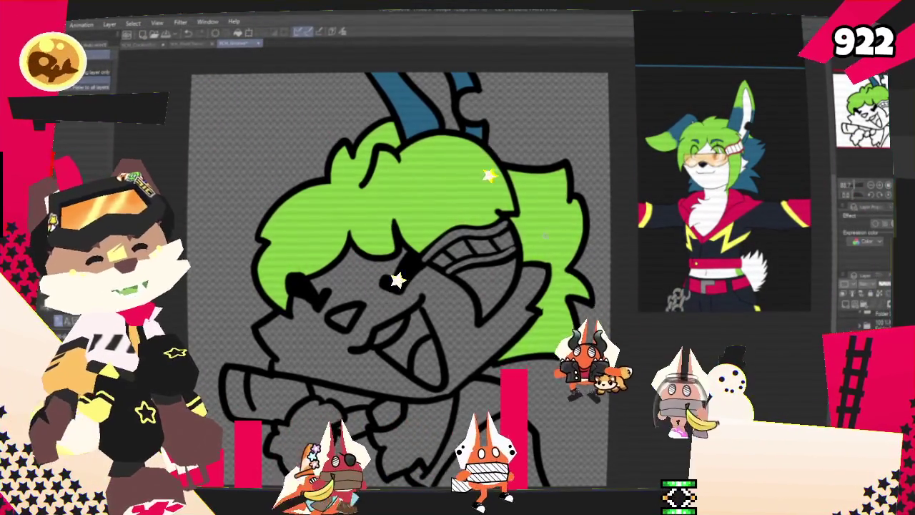
click(488, 170)
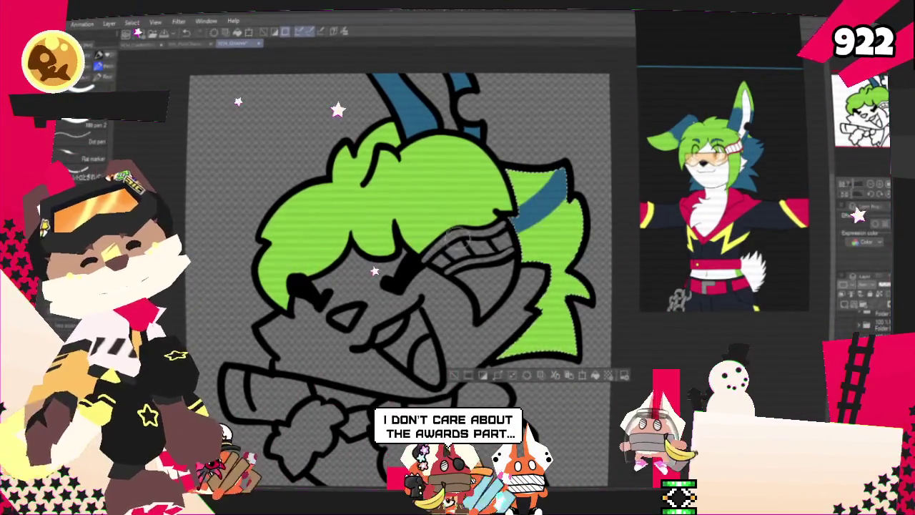
drag(502, 309, 576, 278)
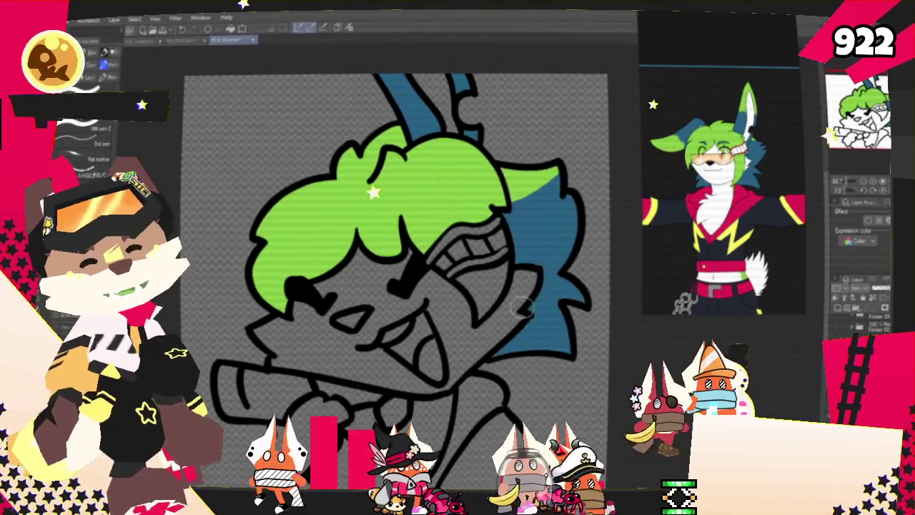
key(ctrl+d)
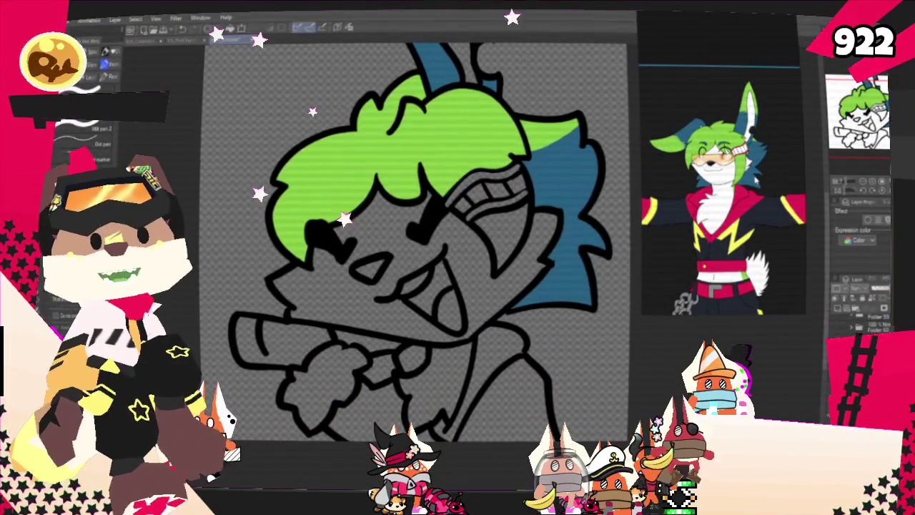
key(g)
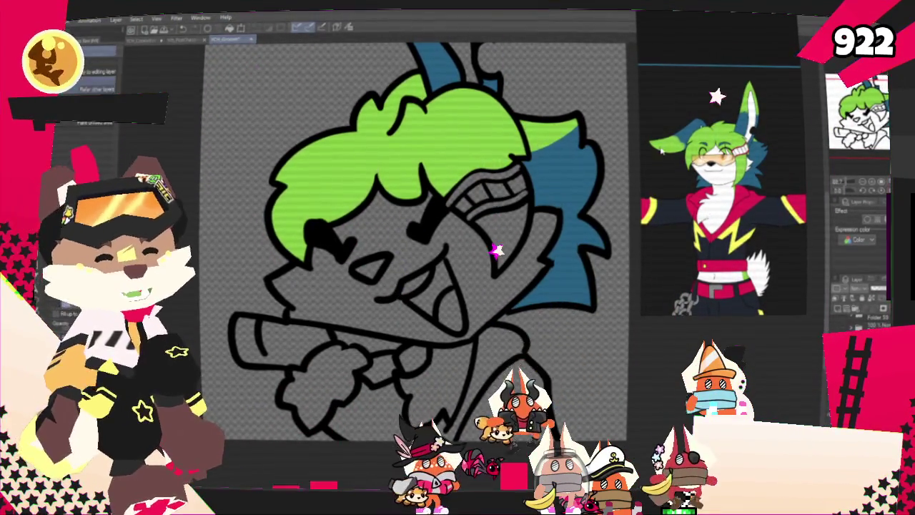
click(372, 336)
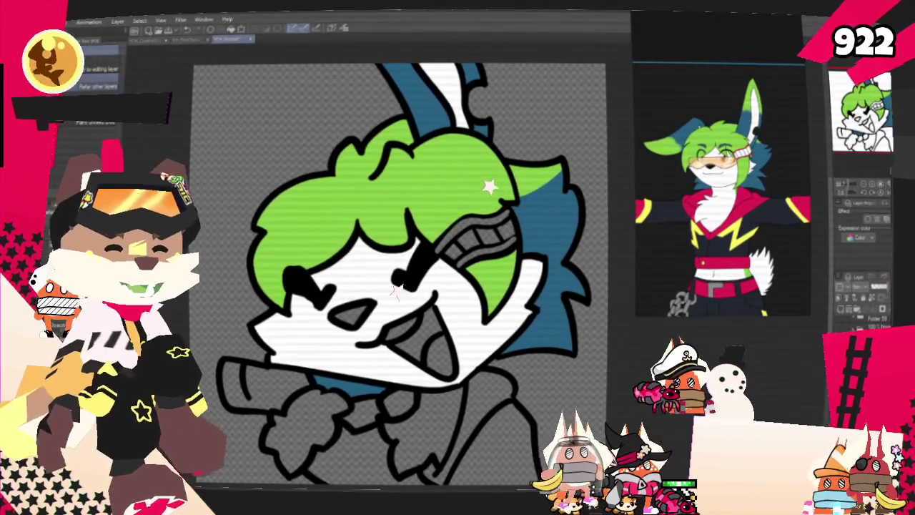
Step: Zoom to the mouth, draw red lip outlines around the grin, and fill the teeth white
scroll(776, 149, up, 3)
scroll(776, 149, up, 3)
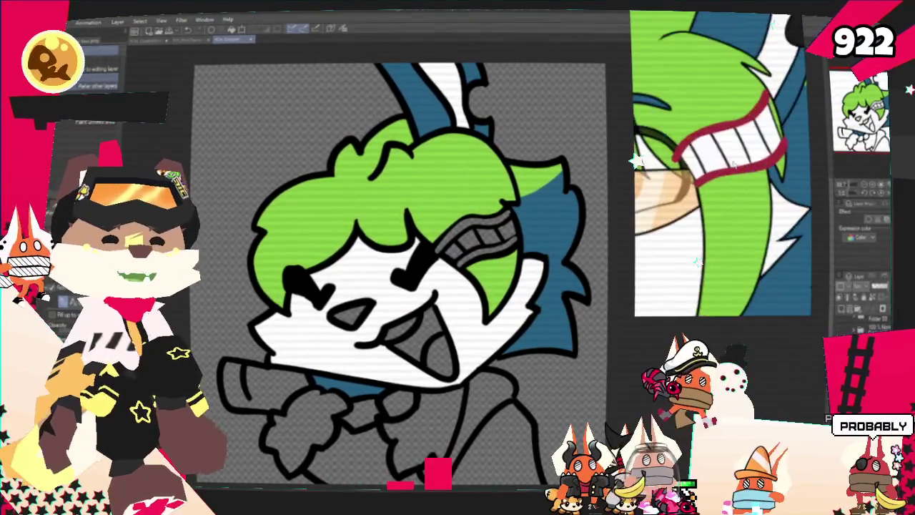
scroll(777, 148, up, 2)
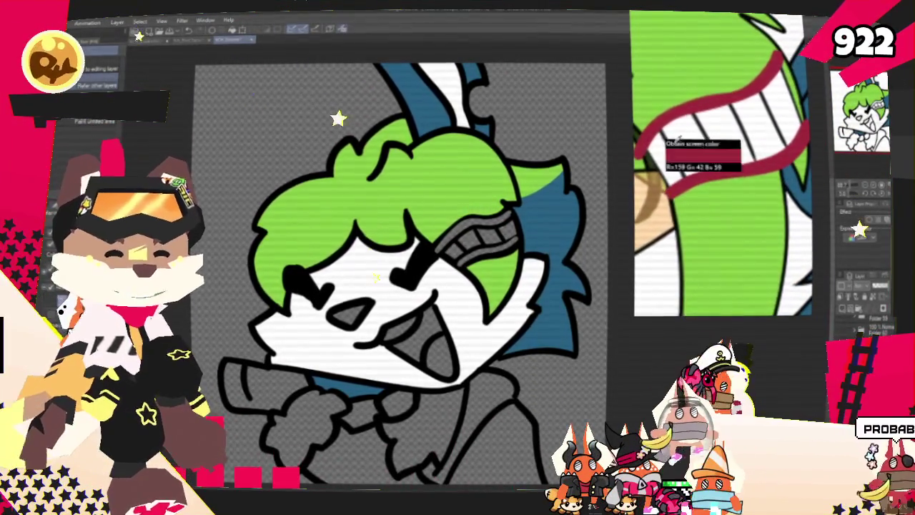
scroll(449, 209, up, 2)
drag(416, 270, 529, 214)
drag(452, 292, 542, 252)
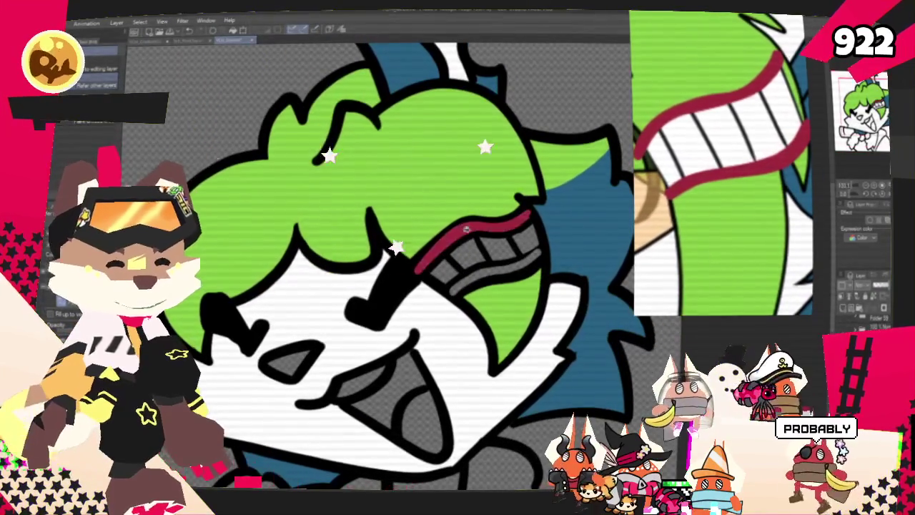
click(501, 247)
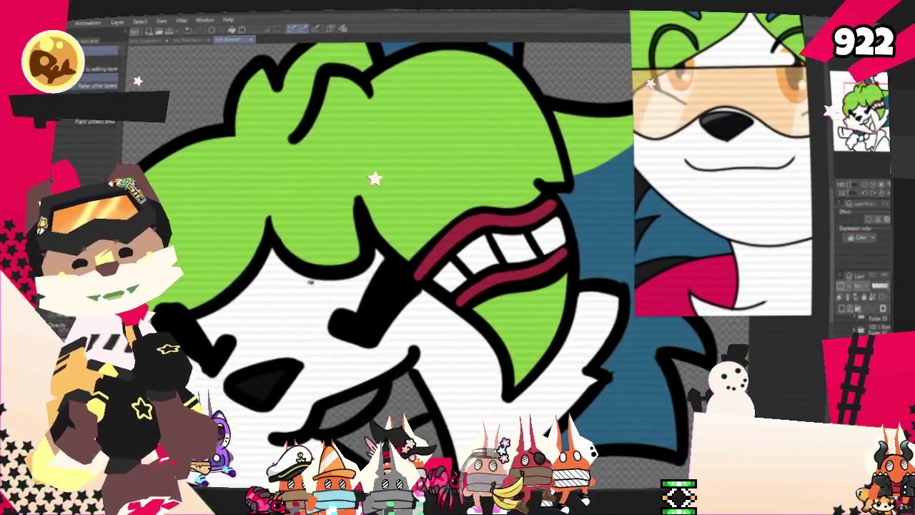
Step: Zoom around the canvas to review the finished flat colours
scroll(300, 313, down, 5)
scroll(292, 339, up, 3)
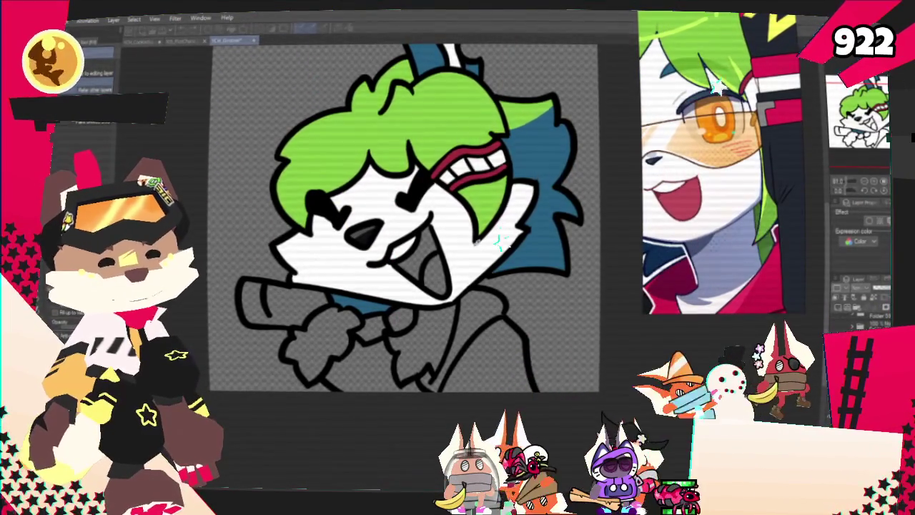
scroll(499, 236, up, 2)
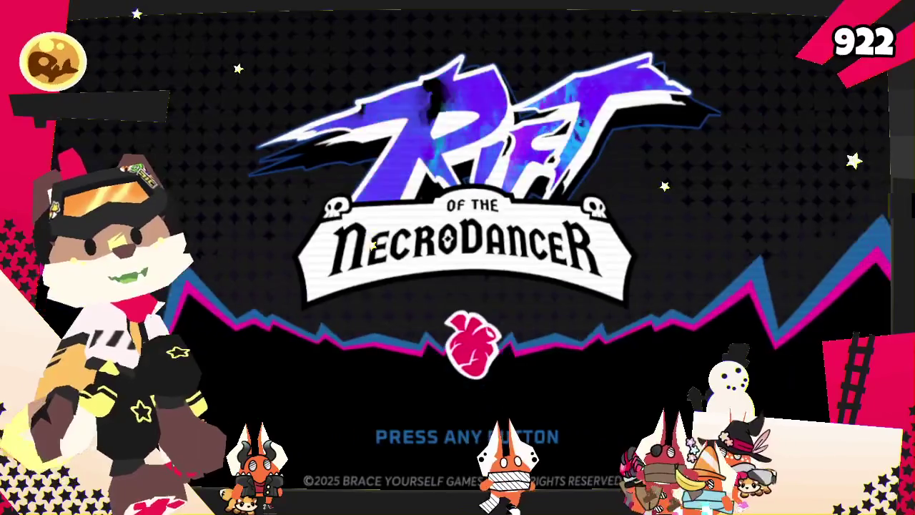
Step: Go from the title screen to track select and start Worn Out Tapes on Hard
key(Return)
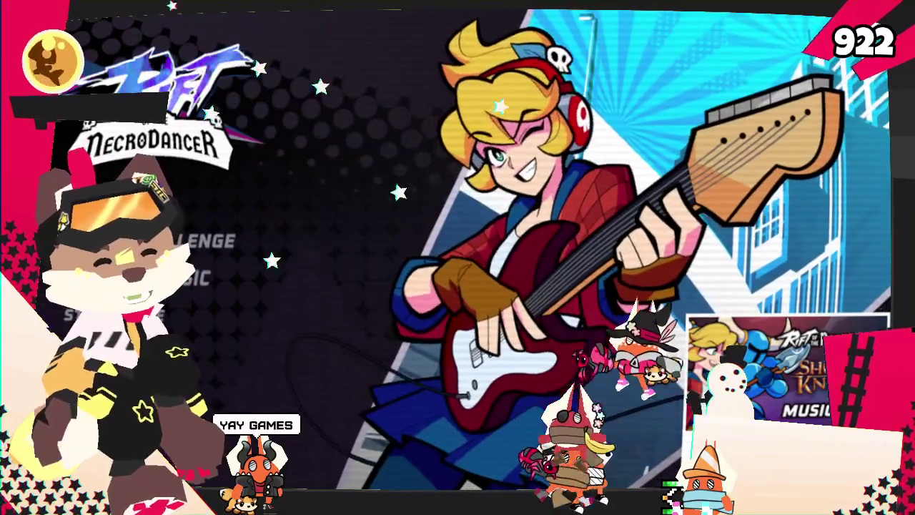
key(Return)
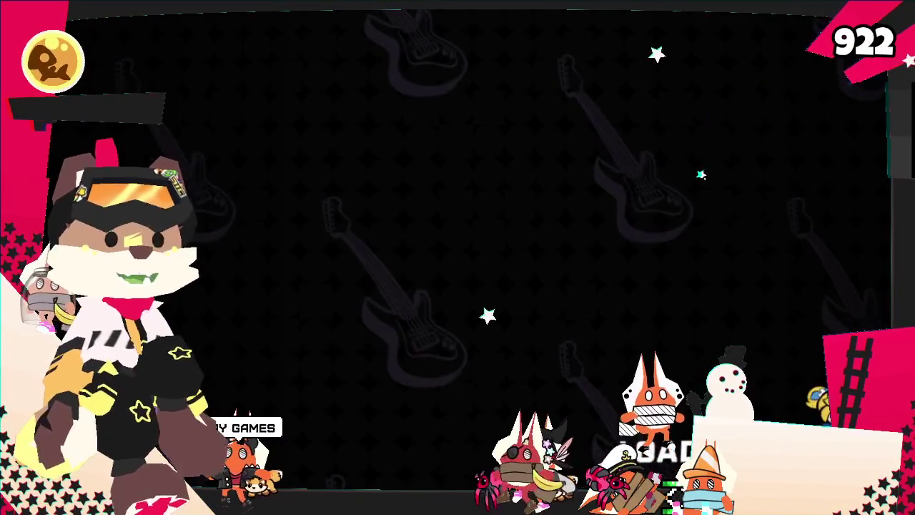
key(Up)
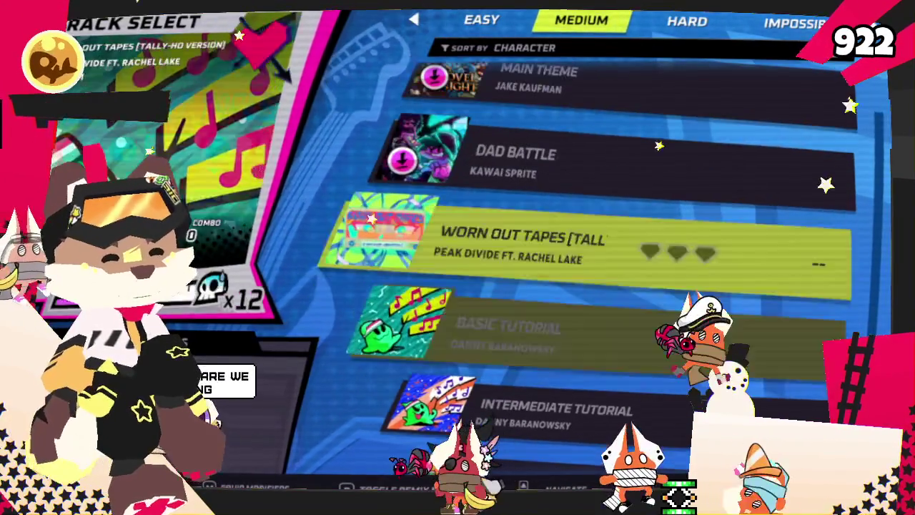
key(Right)
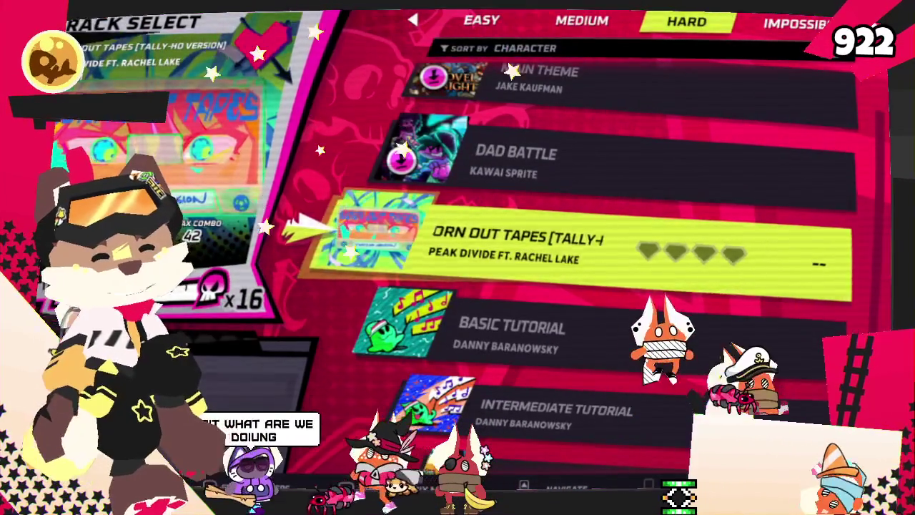
key(Return)
key(Return)
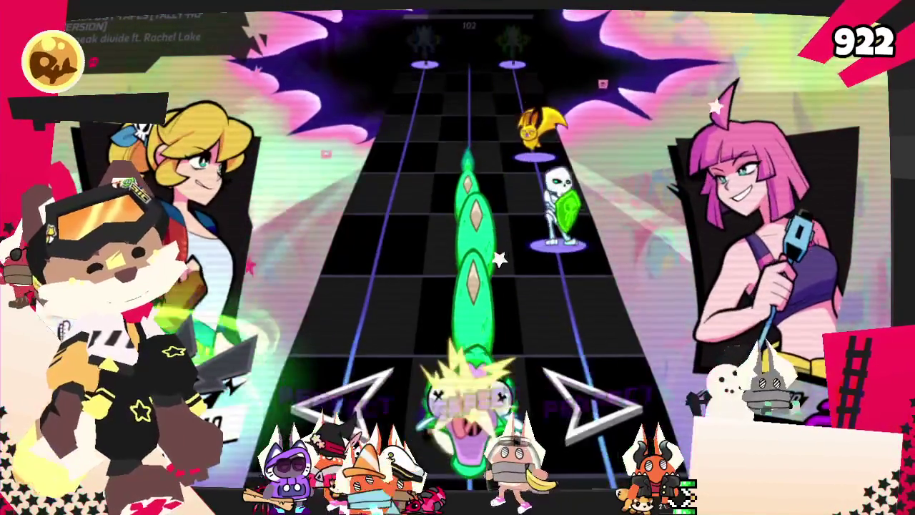
Step: Hit the opening wave of enemies across the middle, right and left lanes on the beat
key(Up)
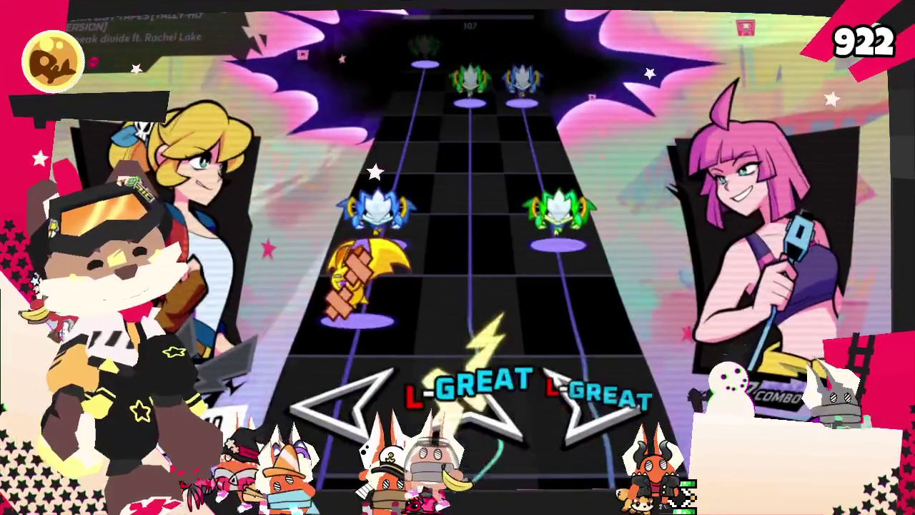
key(Right)
key(Left)
key(Left)
key(Up)
key(Right)
key(Left)
key(Right)
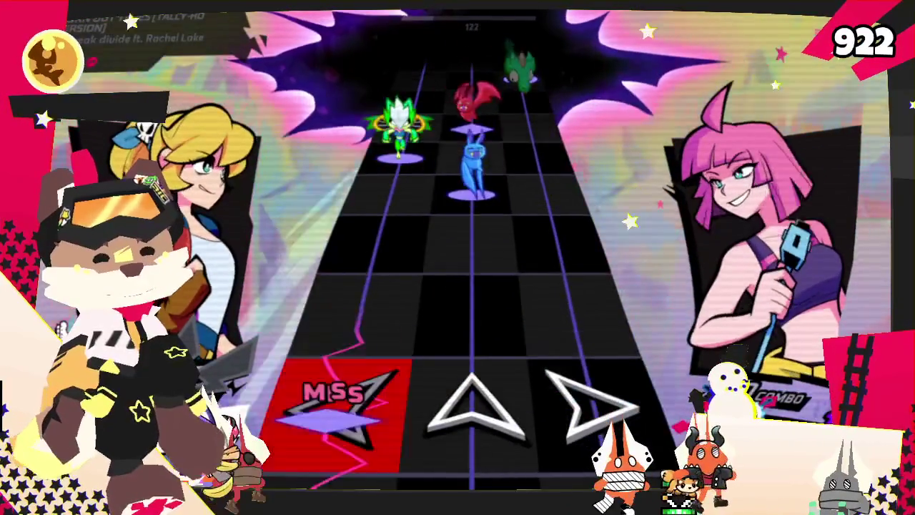
key(Left)
key(Up)
key(Up)
key(Right)
key(Left)
key(Up)
key(Right)
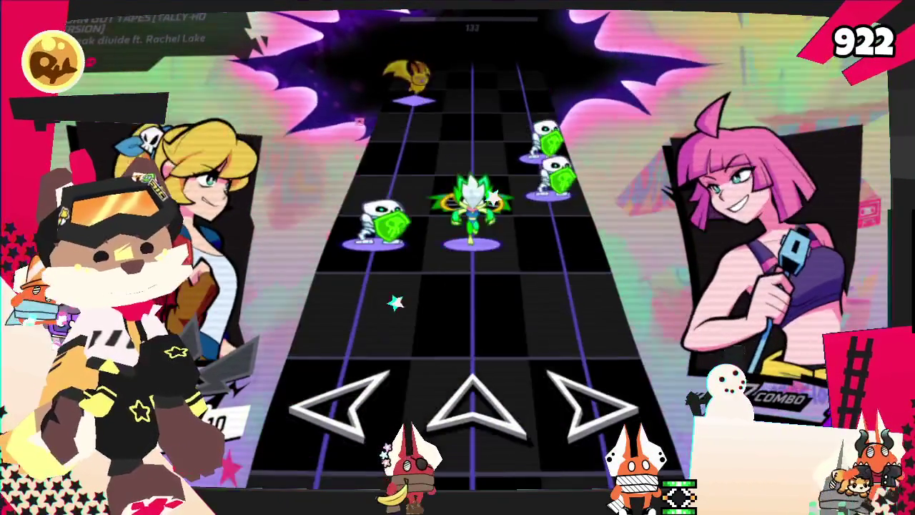
Step: Clear the right-lane skeletons, then the notes that follow in the left, middle and right lanes
key(Right)
key(Right)
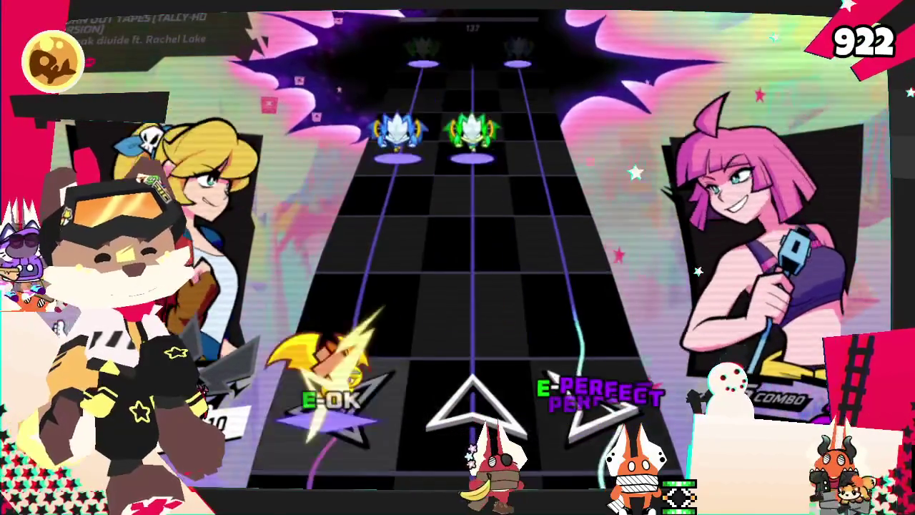
key(Up)
key(Right)
key(Left)
key(Up)
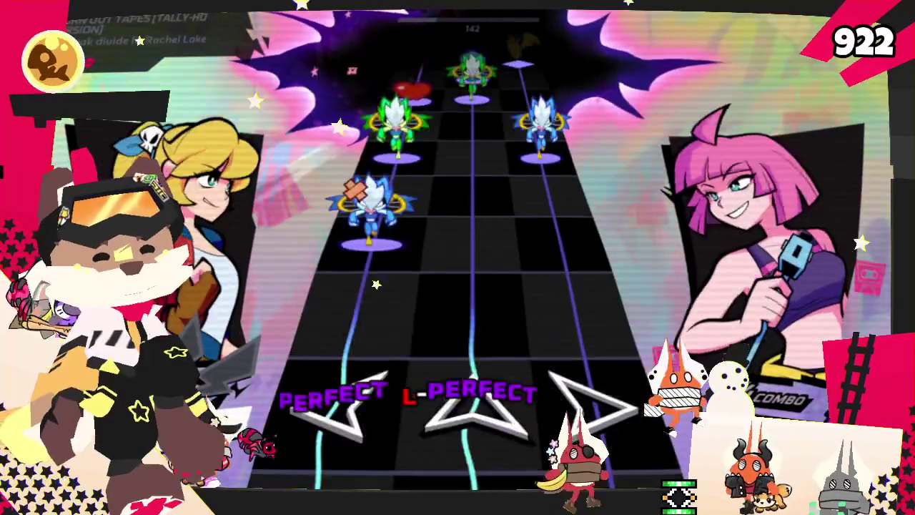
key(Left)
key(Left)
key(Right)
key(Up)
key(Right)
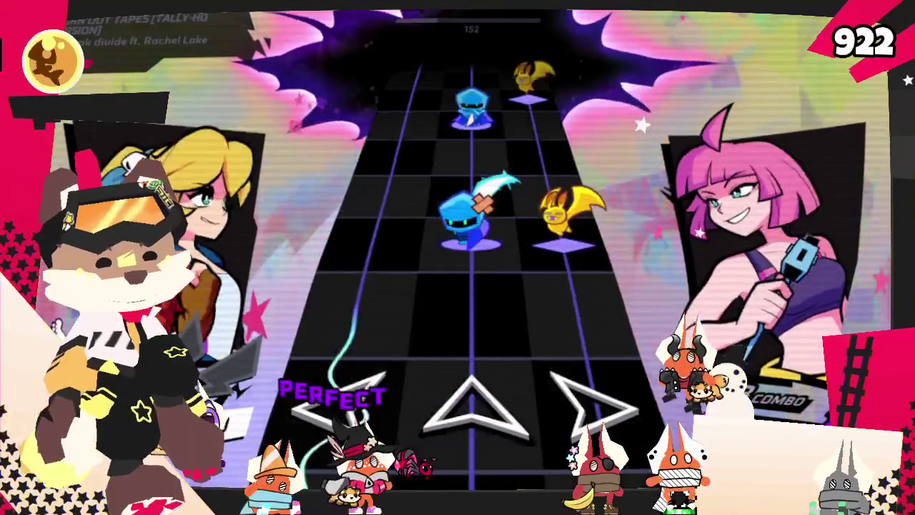
Step: Strike the dense burst of stacked enemies in all lanes, holding one long note
key(Right)
key(Left)
key(Up)
key(Up)
key(Up)
key(Right)
key(Up)
key(Right)
key(Up)
key(Left)
key(Left)
key(Up)
key(Left)
key(Up)
key(Right)
key(Up)
key(Left)
key(Right)
key(Up)
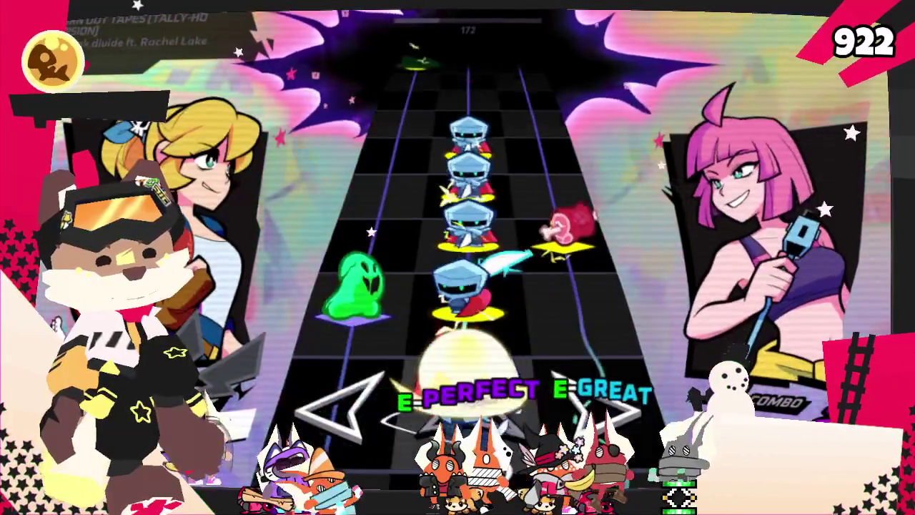
key(Left)
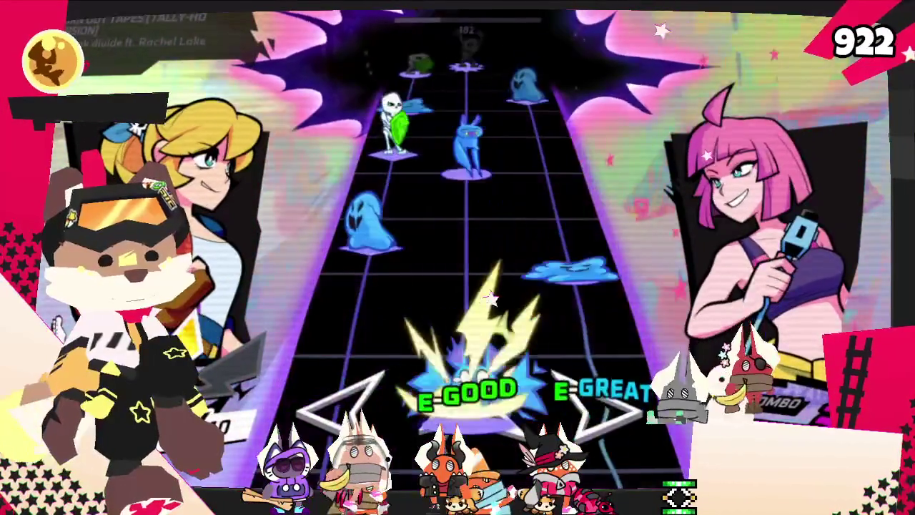
Step: Hit the sparser notes, including the middle-lane bat and the left and middle skeletons
key(Right)
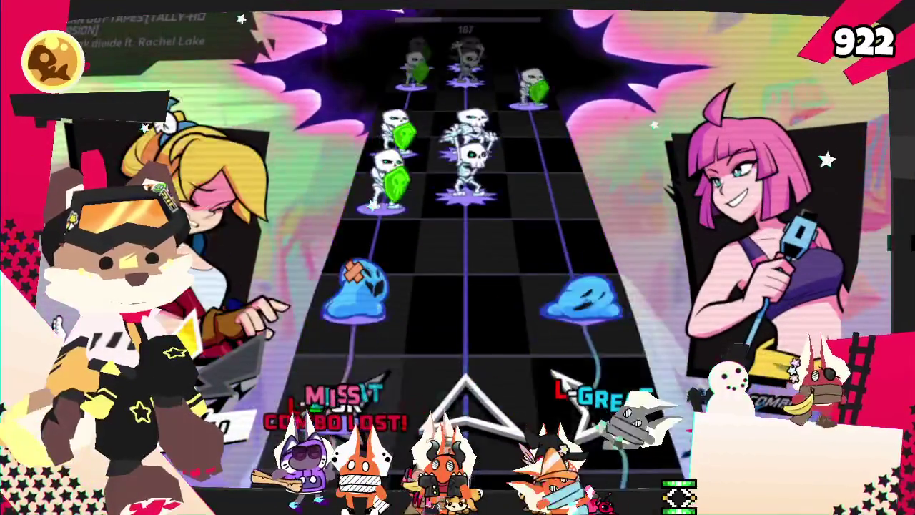
key(Up)
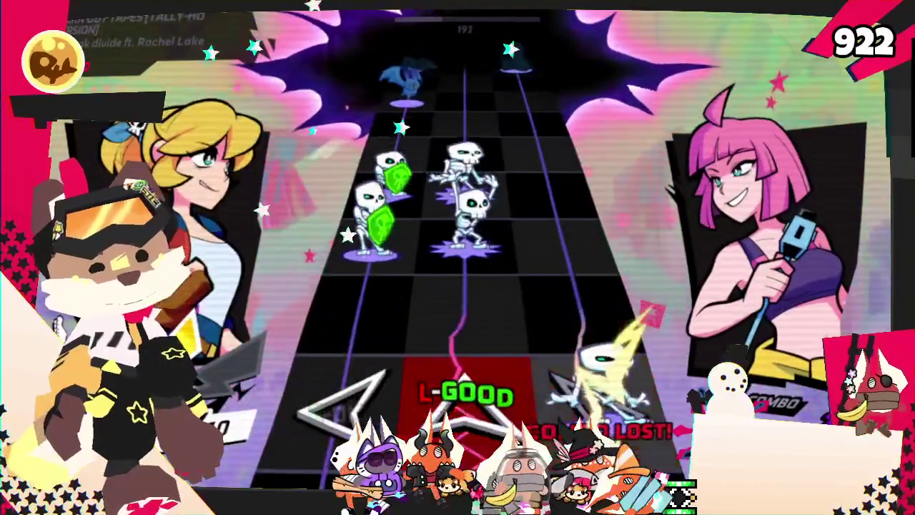
key(Right)
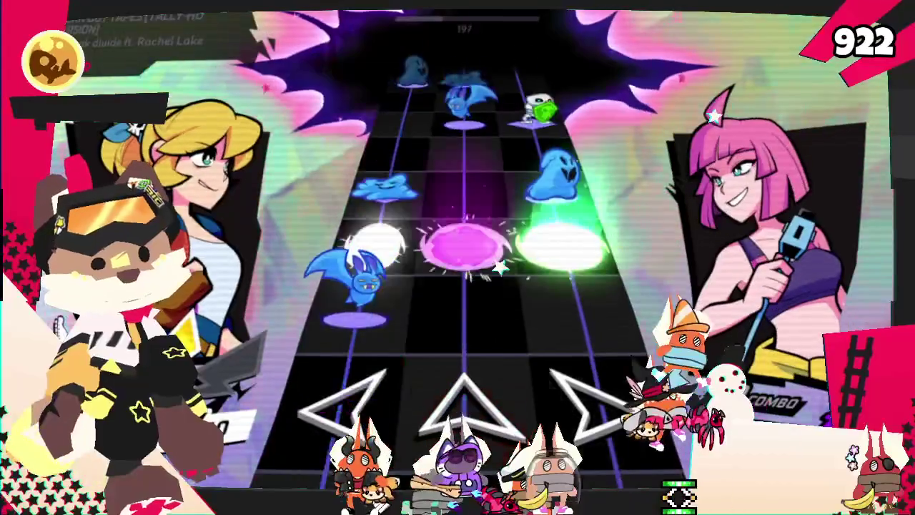
key(Right)
key(Up)
key(Left)
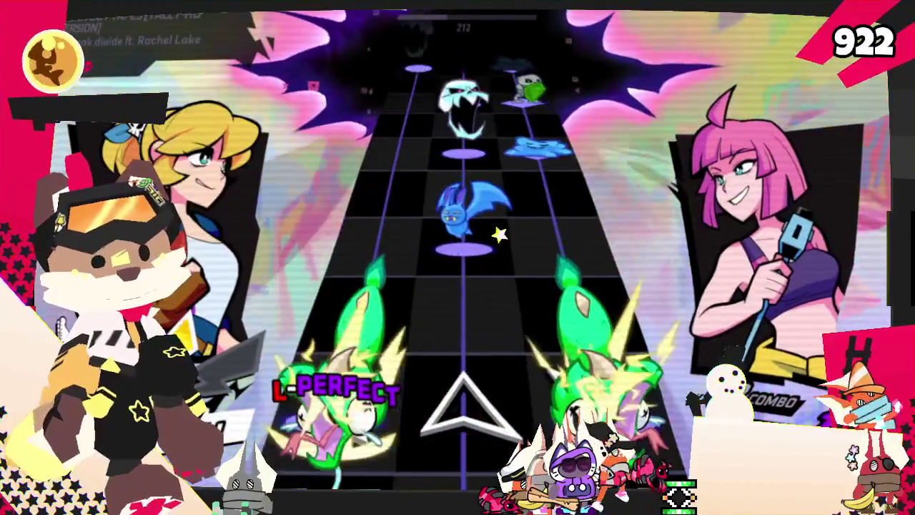
key(Left)
key(Up)
key(Up)
key(Right)
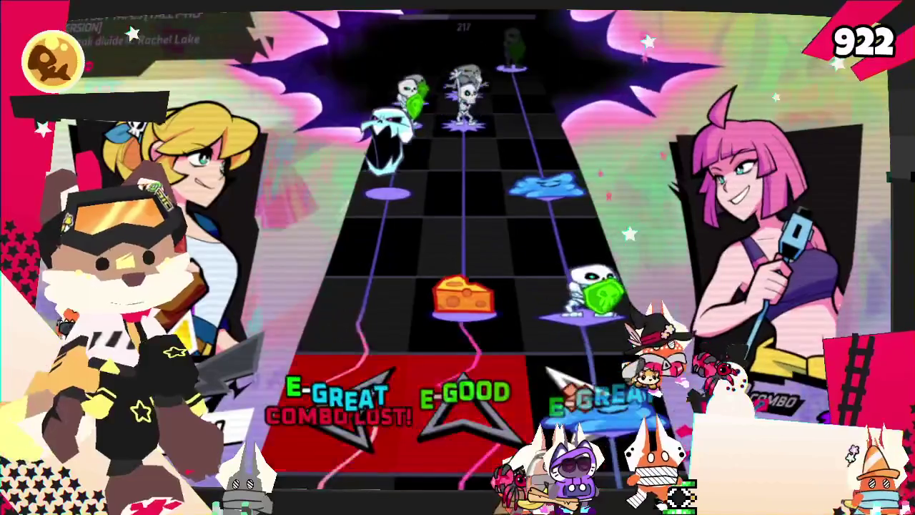
key(Up)
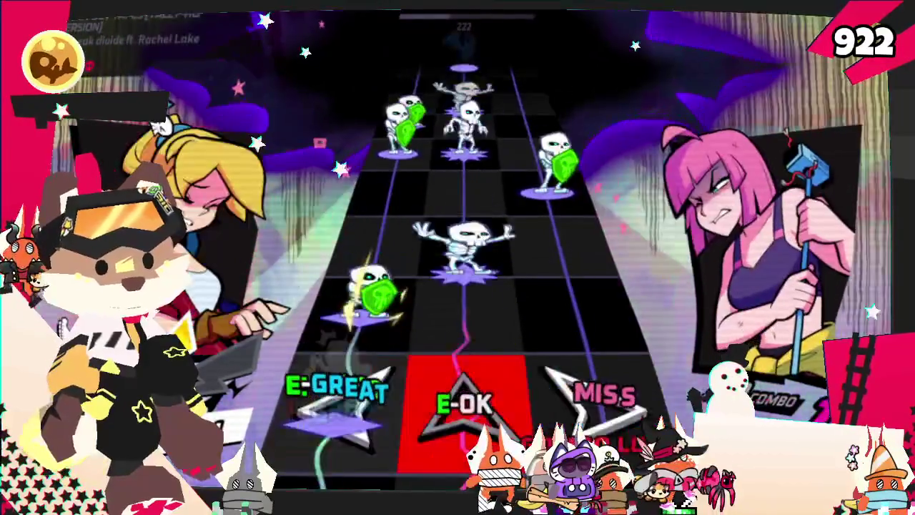
key(Left)
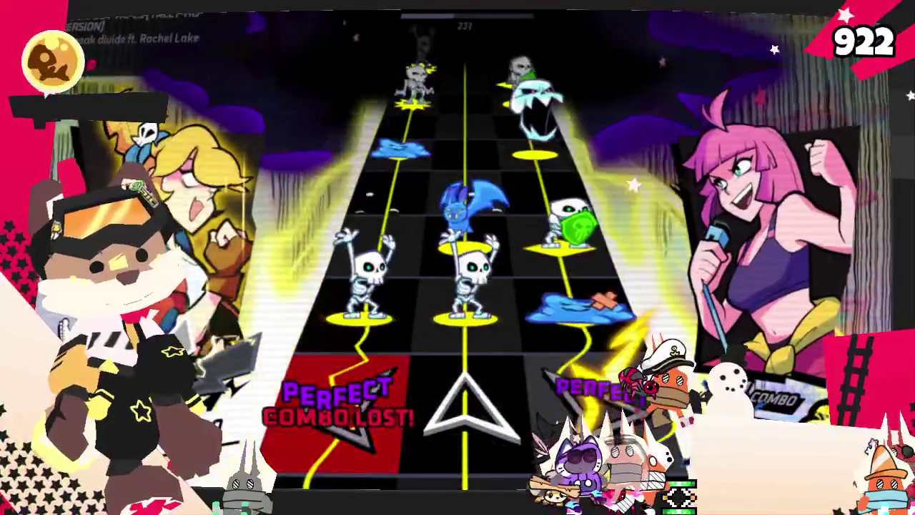
Step: Hit the skeletons and slimes in all three lanes, ending on the long right-lane enemy
key(Right)
key(Left)
key(Up)
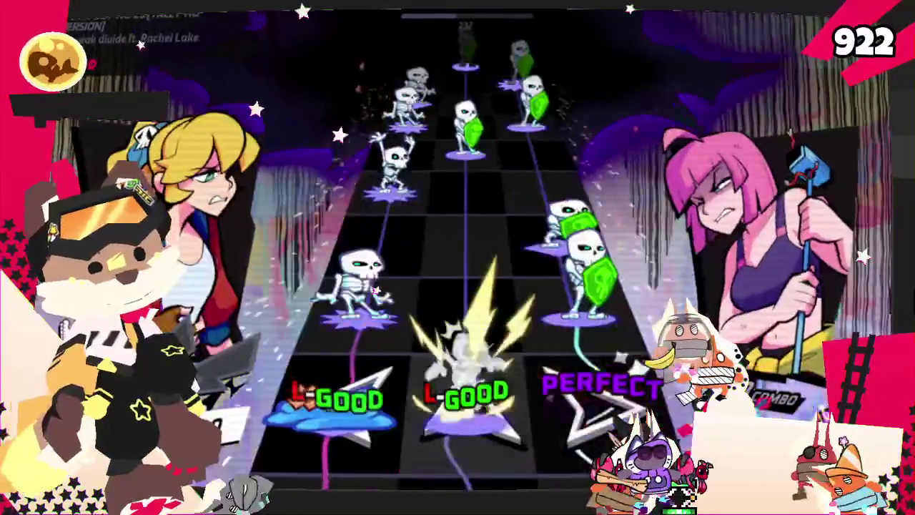
key(Right)
key(Left)
key(Up)
key(Right)
key(Left)
key(Right)
key(Up)
key(Up)
key(Right)
key(Left)
key(Right)
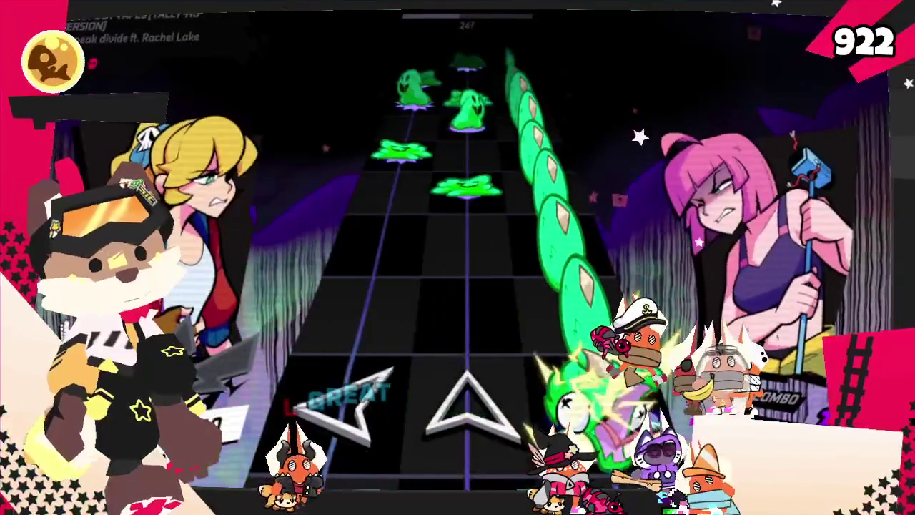